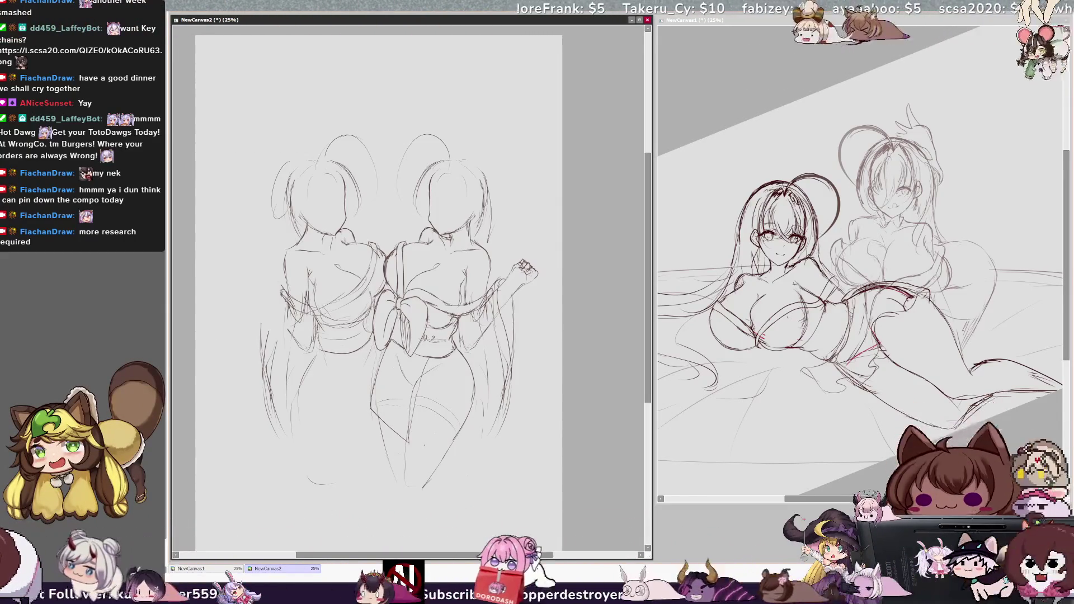
# Sketch a curve above the right figure's head and tilt that head slightly counter-clockwise.
pyautogui.moveTo(390, 229); pyautogui.dragTo(433, 117)
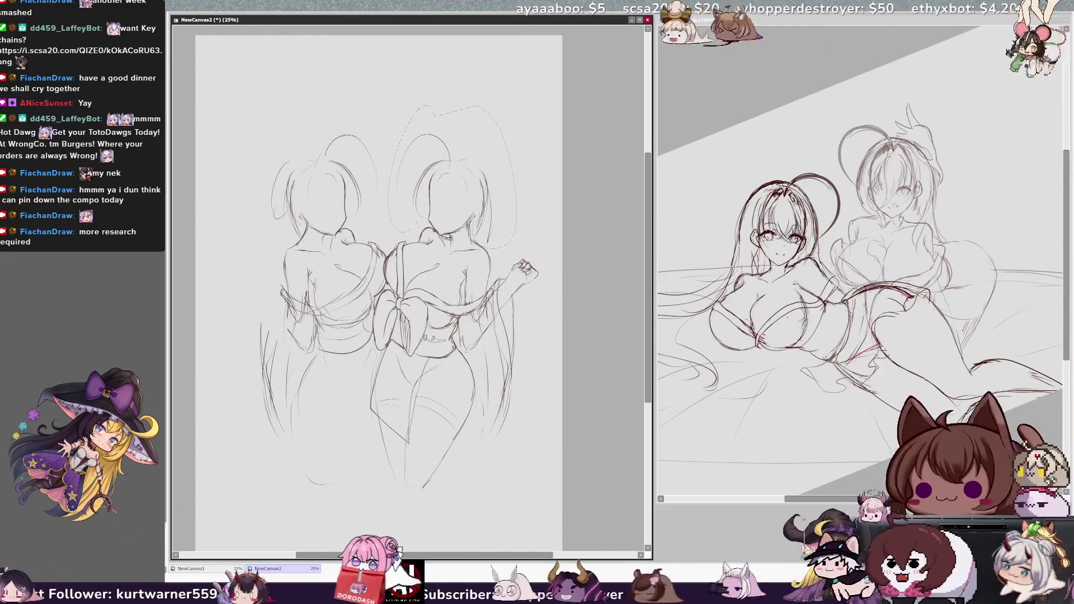
pyautogui.moveTo(496, 238)
pyautogui.mouseDown()
pyautogui.moveTo(507, 207)
pyautogui.moveTo(492, 208)
pyautogui.mouseUp()
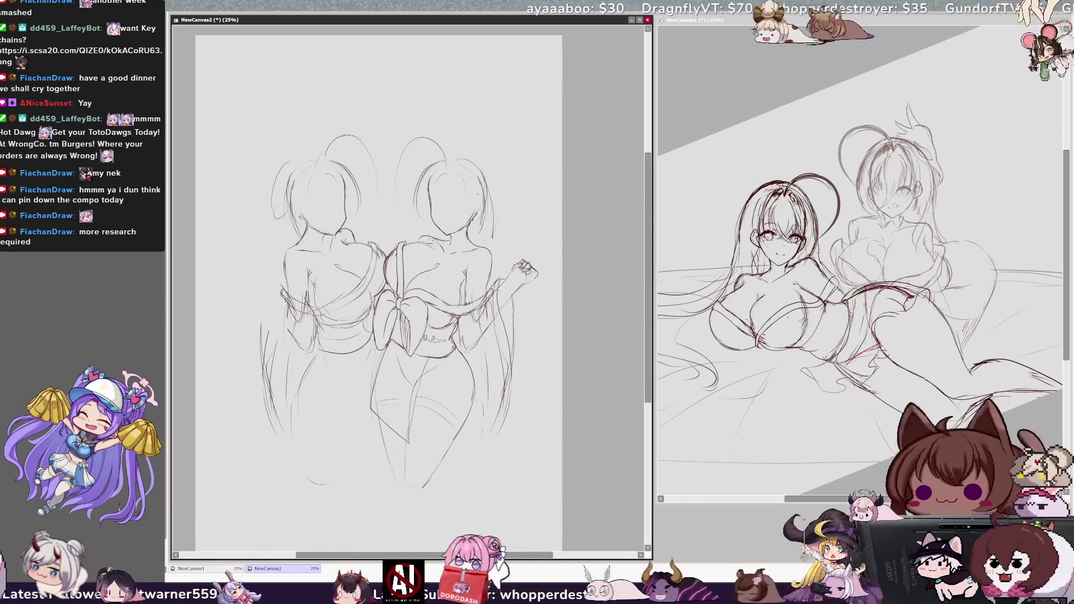
# Refine the right figure's hair outline, then reshape the left figure's hair and body with a transform.
pyautogui.moveTo(446, 159)
pyautogui.mouseDown()
pyautogui.moveTo(463, 157)
pyautogui.moveTo(420, 200)
pyautogui.mouseUp()
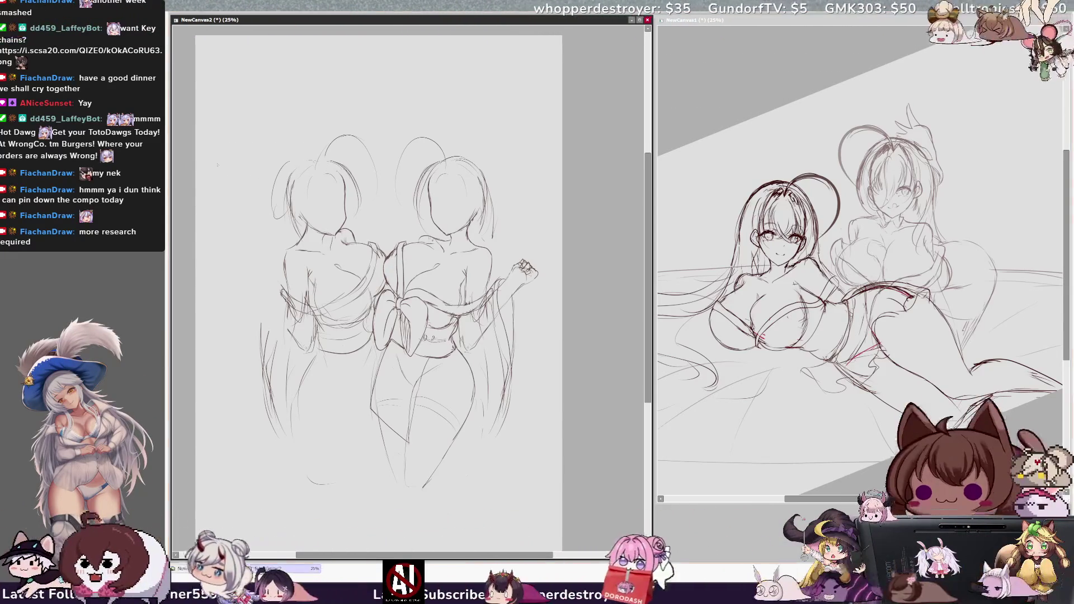
pyautogui.moveTo(349, 504)
pyautogui.mouseDown()
pyautogui.moveTo(388, 233)
pyautogui.moveTo(280, 127)
pyautogui.moveTo(304, 314)
pyautogui.moveTo(353, 323)
pyautogui.mouseUp()
pyautogui.hotkey('ctrl', 't')
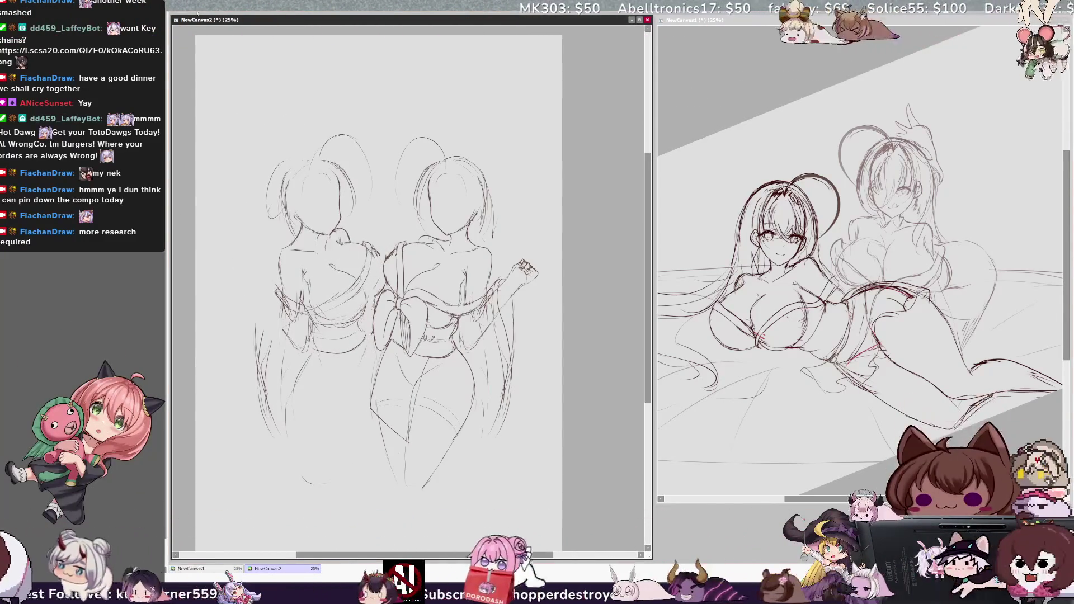
pyautogui.press('Return')
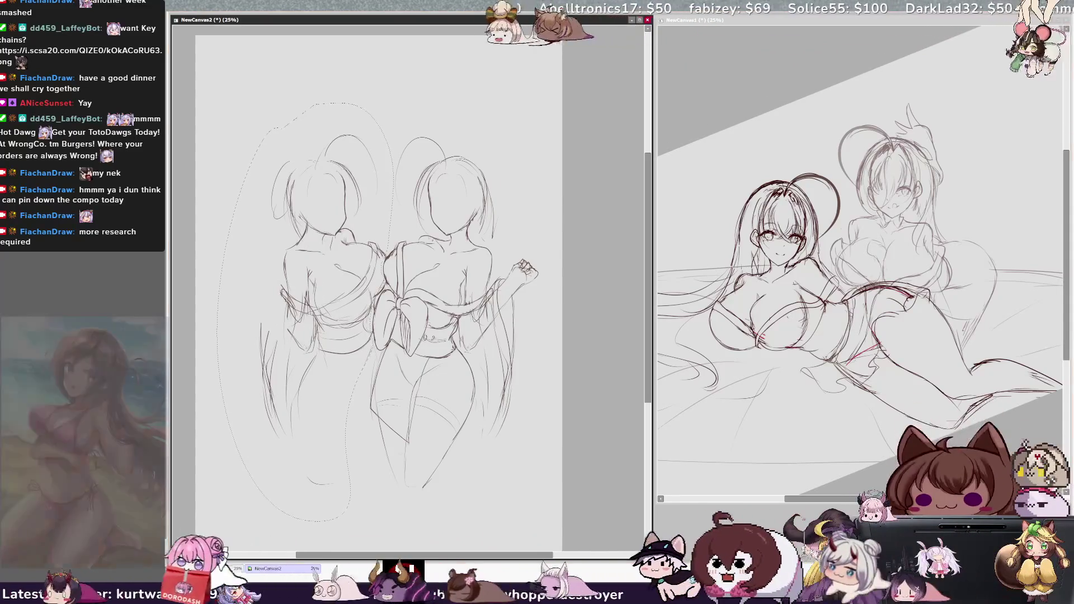
pyautogui.hotkey('ctrl', 'd')
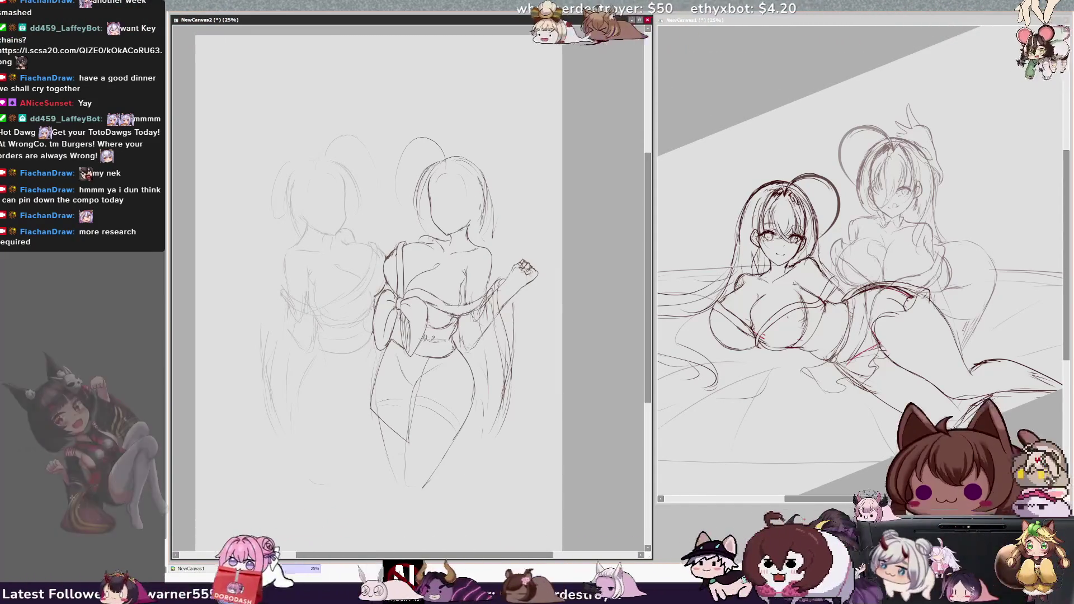
# Draw a looped hair strand atop the right figure's head, checking the sketch in mirrored view.
pyautogui.press('h')
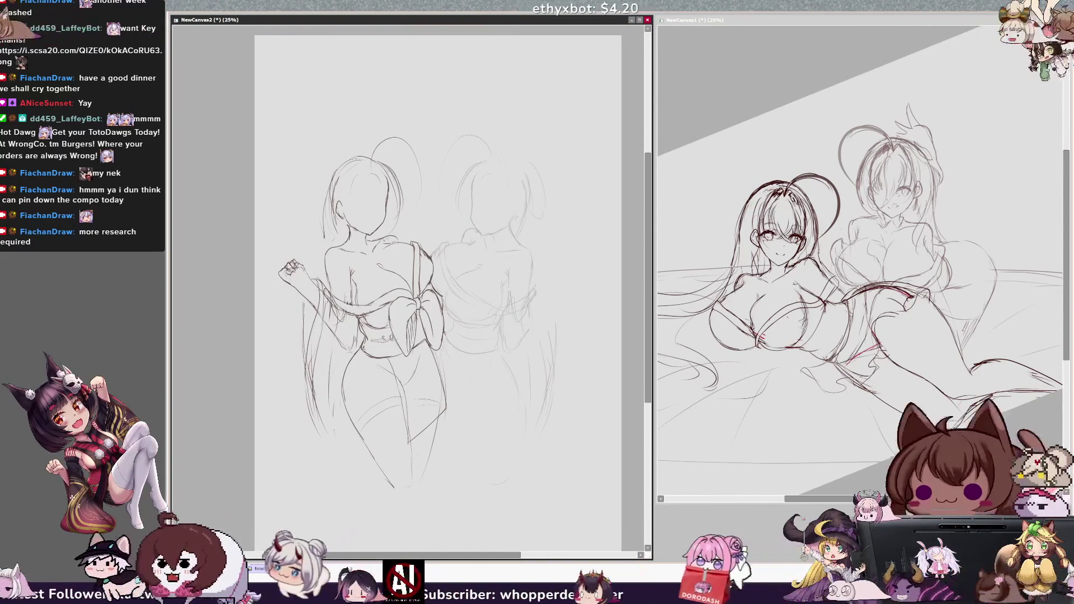
pyautogui.press('h')
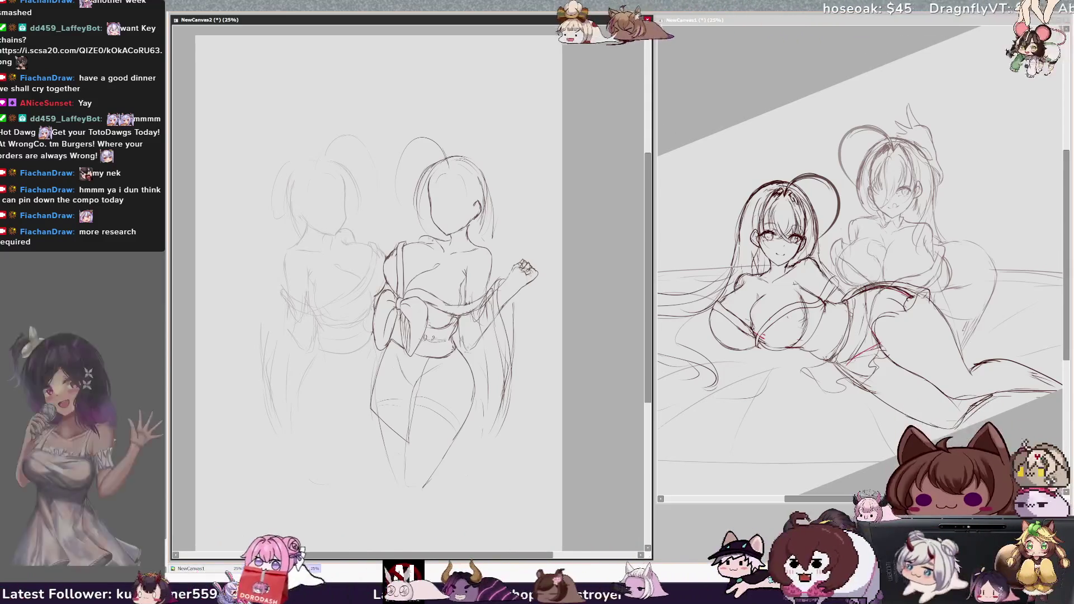
pyautogui.moveTo(445, 158)
pyautogui.mouseDown()
pyautogui.moveTo(413, 141)
pyautogui.moveTo(396, 202)
pyautogui.mouseUp()
pyautogui.moveTo(395, 161); pyautogui.dragTo(396, 199)
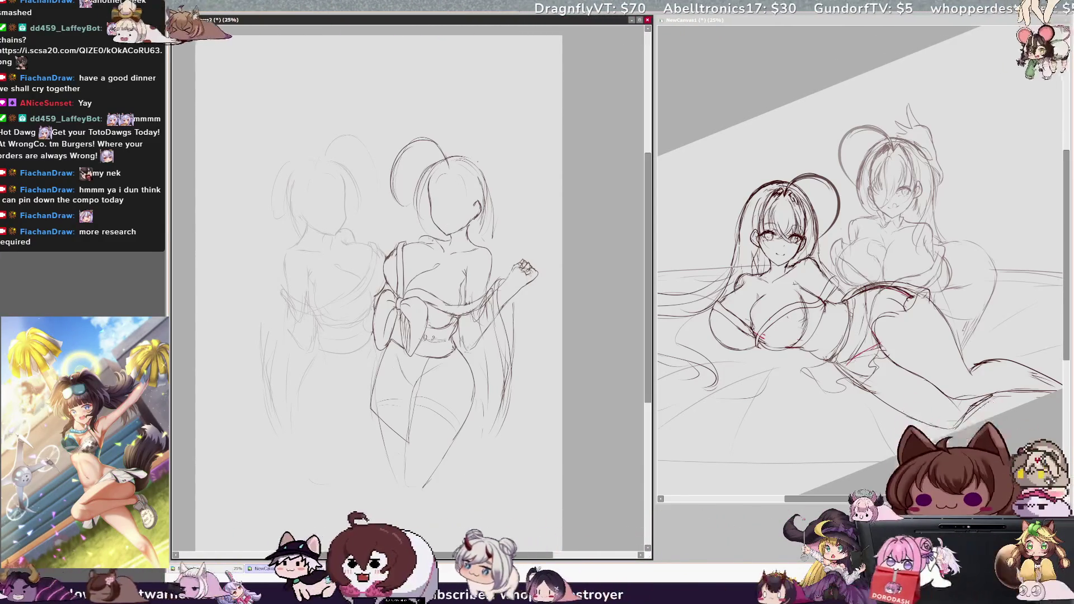
# Sketch long hair flowing down both sides of the figure and rough lines over her lower legs.
pyautogui.press('h')
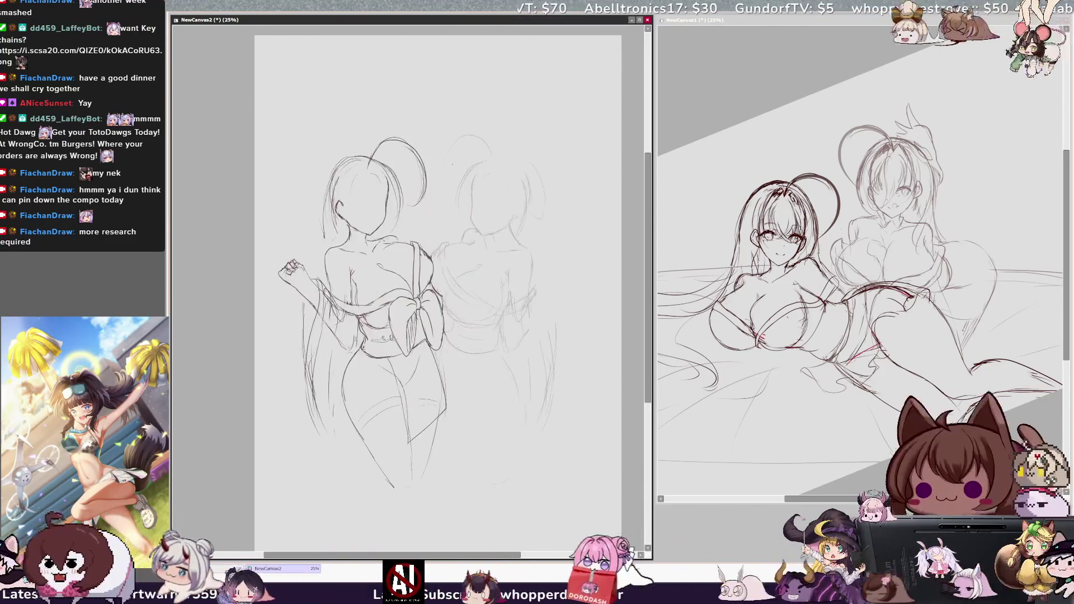
pyautogui.moveTo(330, 168); pyautogui.dragTo(321, 218)
pyautogui.moveTo(291, 330); pyautogui.dragTo(263, 431)
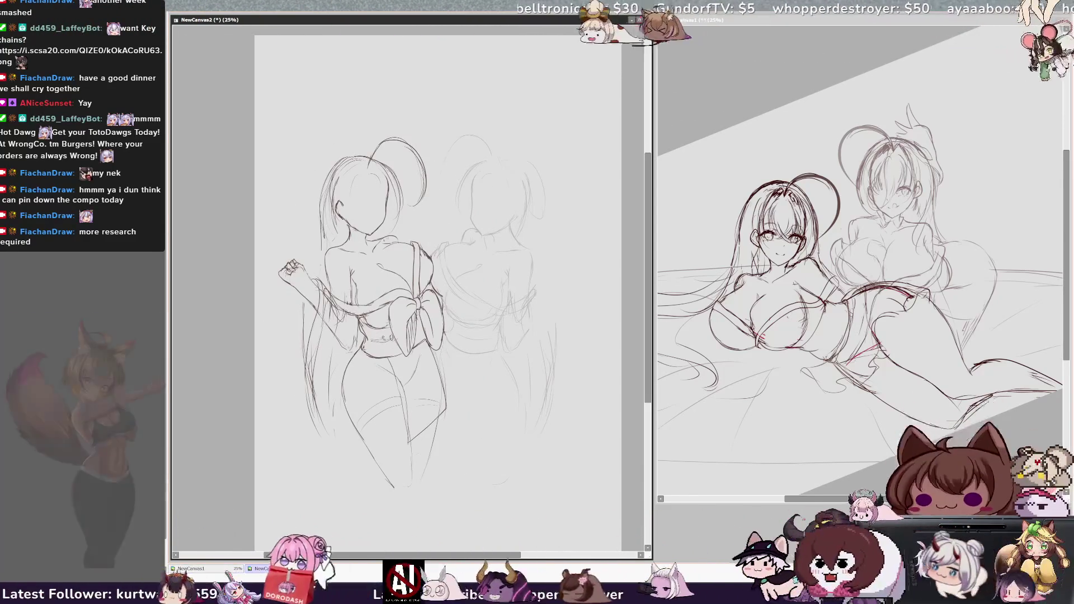
pyautogui.press('h')
pyautogui.moveTo(545, 358)
pyautogui.mouseDown()
pyautogui.moveTo(547, 448)
pyautogui.moveTo(531, 475)
pyautogui.mouseUp()
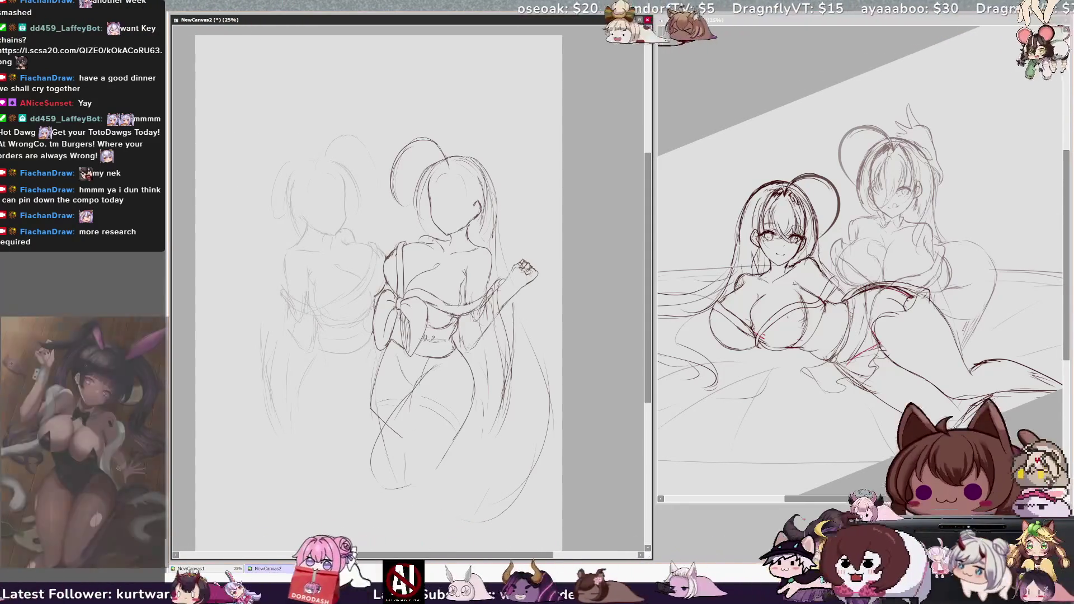
pyautogui.moveTo(414, 386)
pyautogui.mouseDown()
pyautogui.moveTo(368, 476)
pyautogui.moveTo(408, 490)
pyautogui.moveTo(413, 463)
pyautogui.mouseUp()
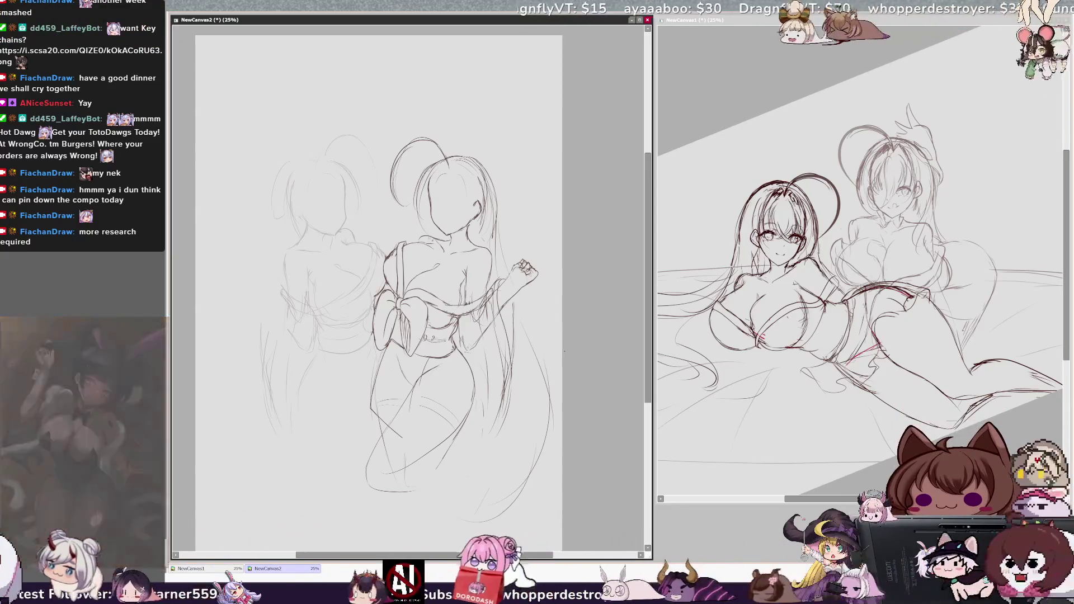
# Draw a roughly horizontal pencil line across the right figure's lower legs.
pyautogui.moveTo(391, 459); pyautogui.dragTo(486, 472)
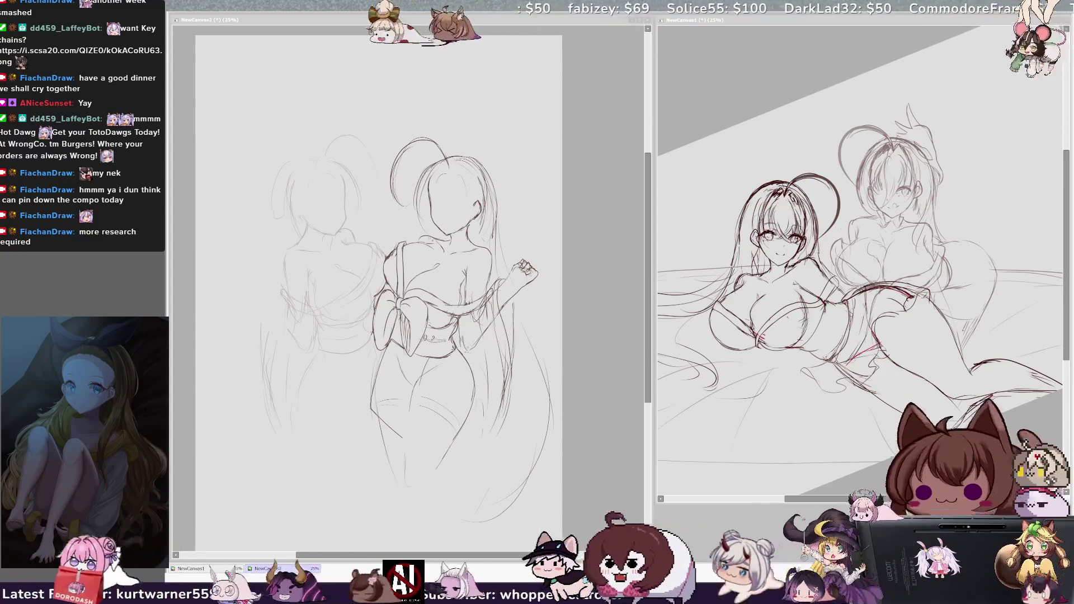
# Mirror-check the kimono sketch, try fading the right figure's lines, then restore them to full darkness.
pyautogui.click(549, 251)
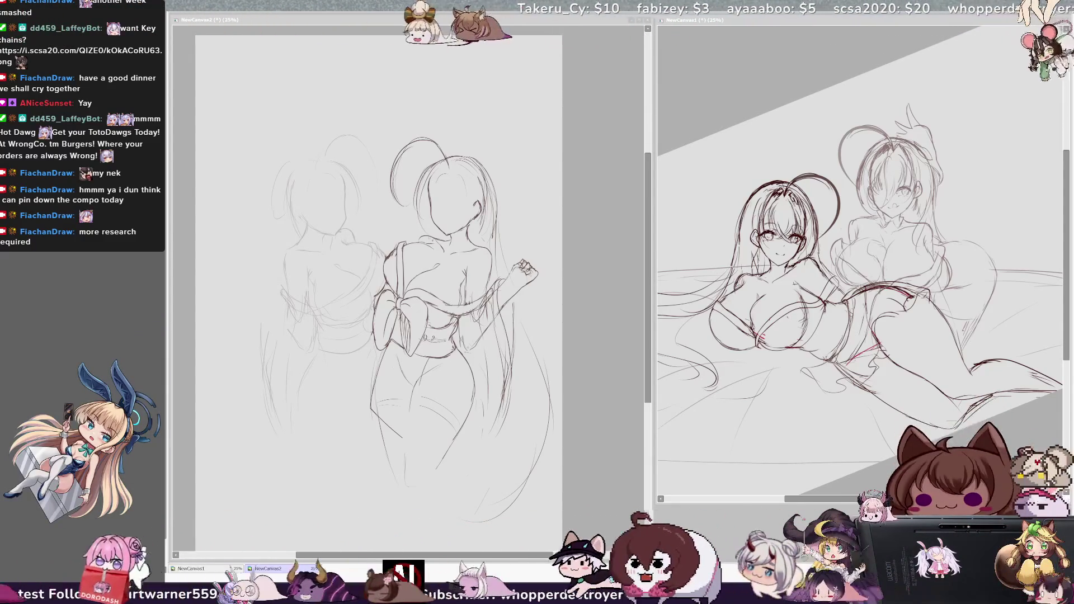
pyautogui.press('h')
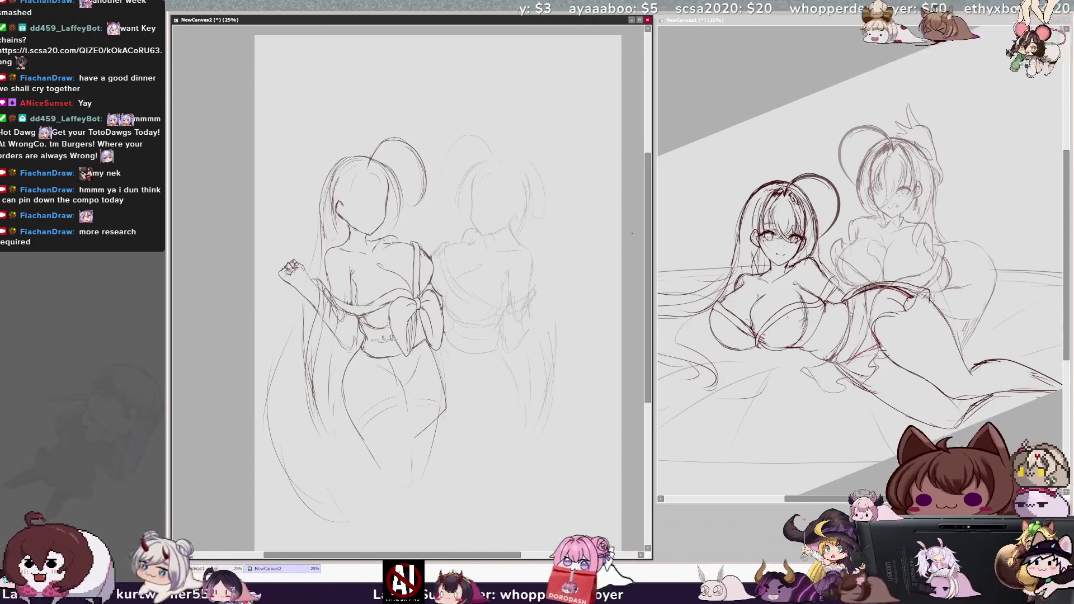
pyautogui.press('h')
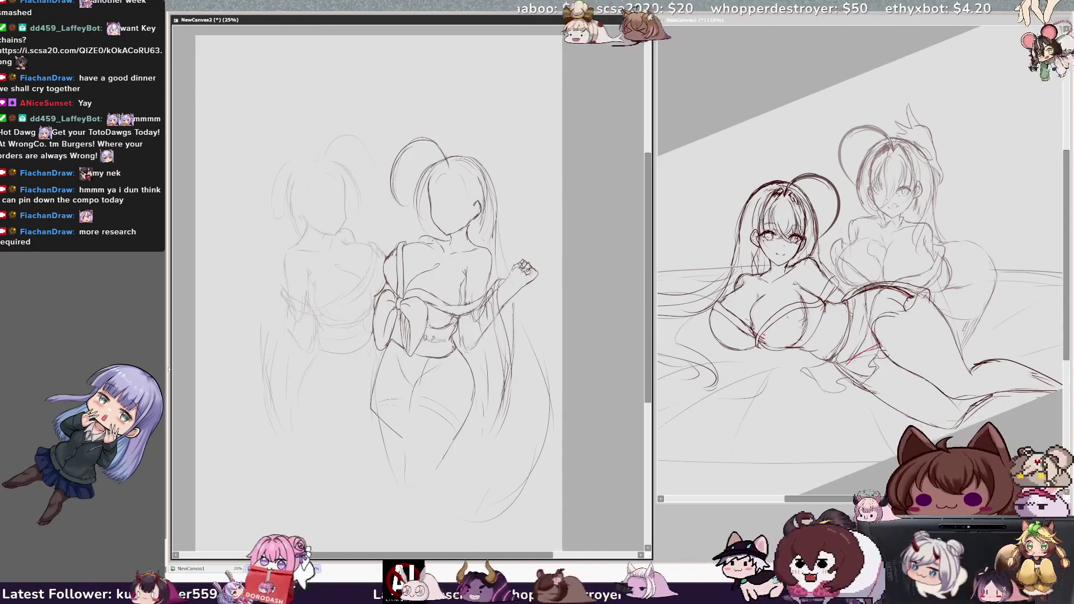
pyautogui.press('[')
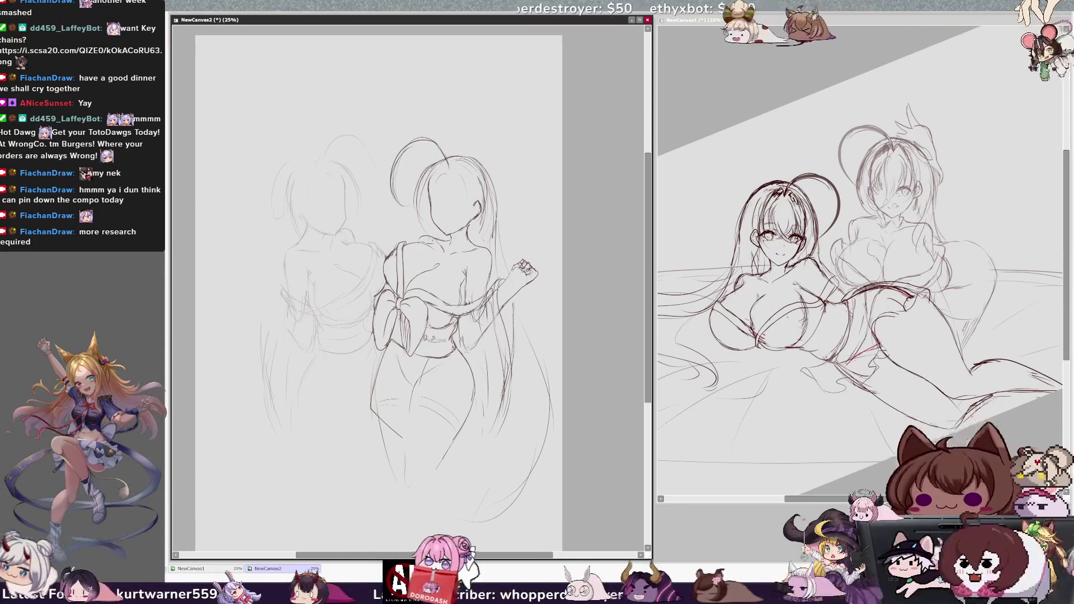
pyautogui.hotkey('ctrl', 'z')
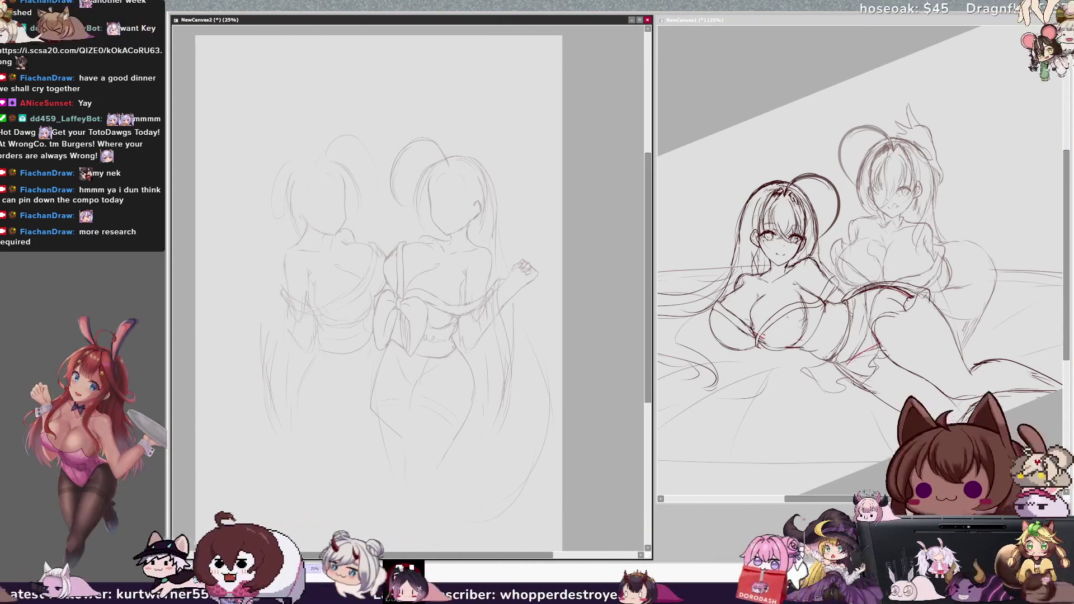
pyautogui.hotkey('ctrl', 'z')
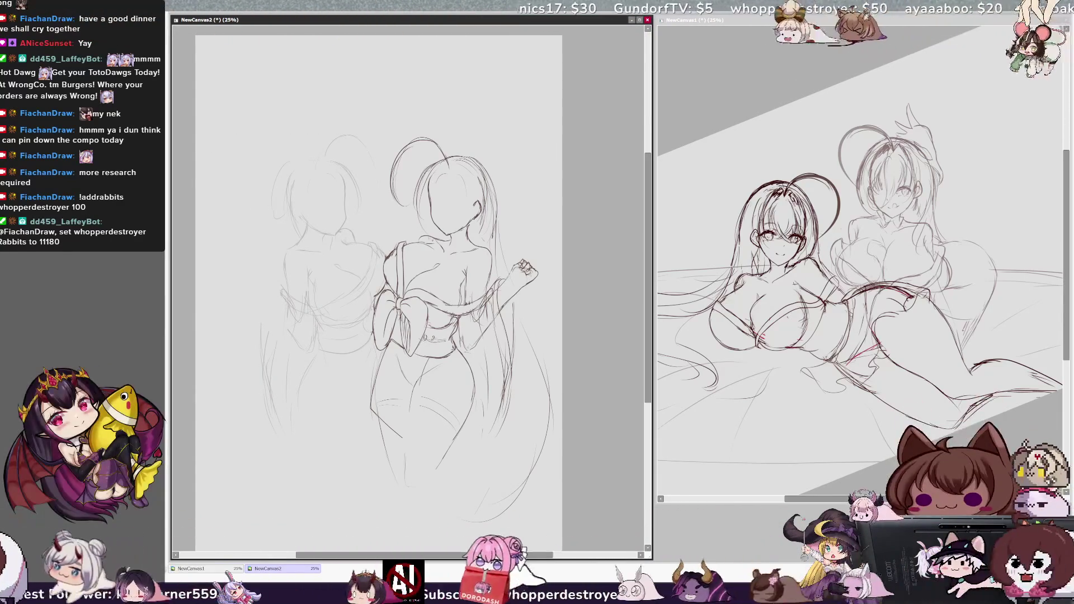
# Erase the right figure's old legs, draw a long flowing body curve, and fade the left figure's lines.
pyautogui.moveTo(552, 555); pyautogui.dragTo(560, 555)
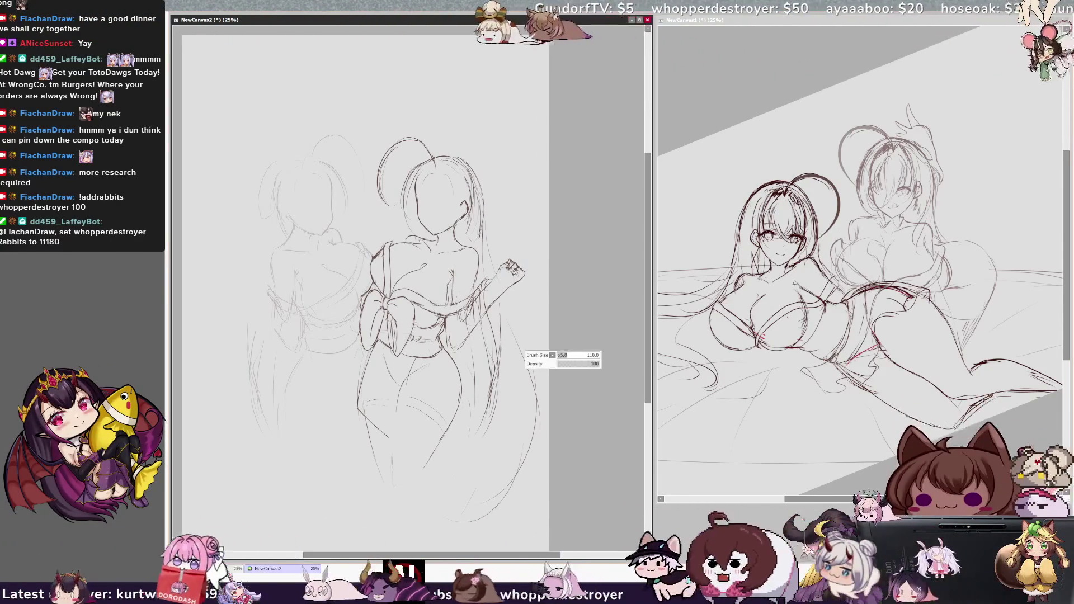
pyautogui.moveTo(386, 435)
pyautogui.mouseDown()
pyautogui.moveTo(384, 450)
pyautogui.moveTo(394, 392)
pyautogui.moveTo(453, 397)
pyautogui.moveTo(465, 374)
pyautogui.mouseUp()
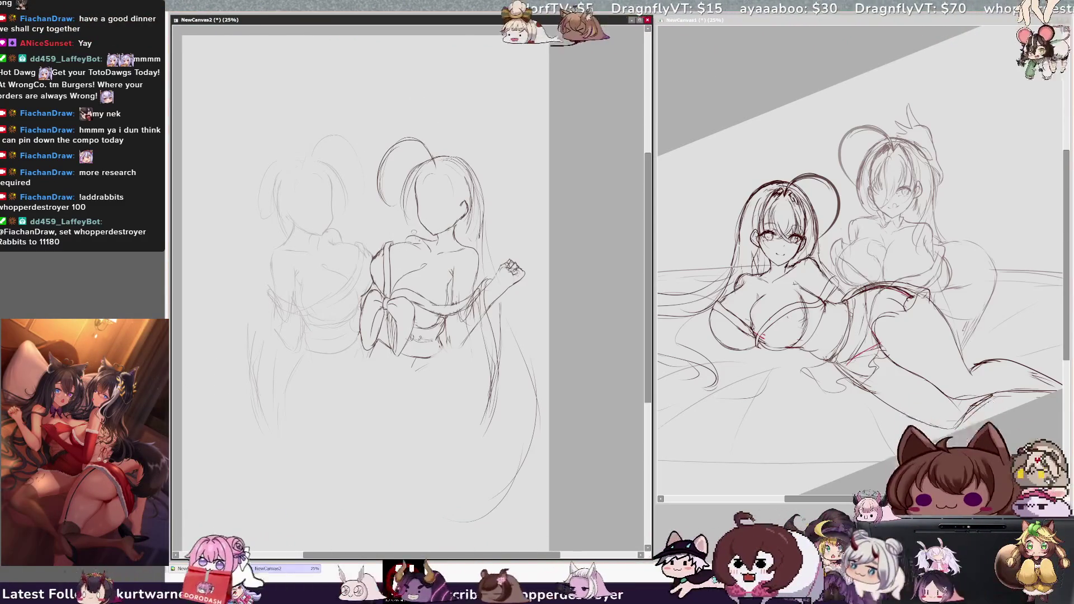
pyautogui.moveTo(431, 87); pyautogui.dragTo(376, 164)
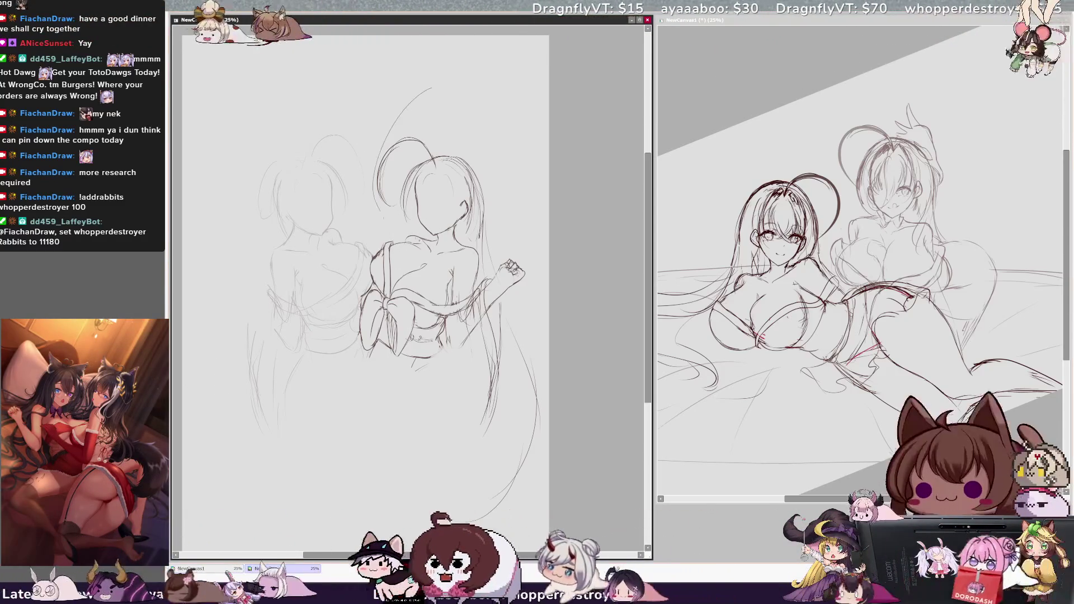
pyautogui.moveTo(379, 213); pyautogui.dragTo(426, 236)
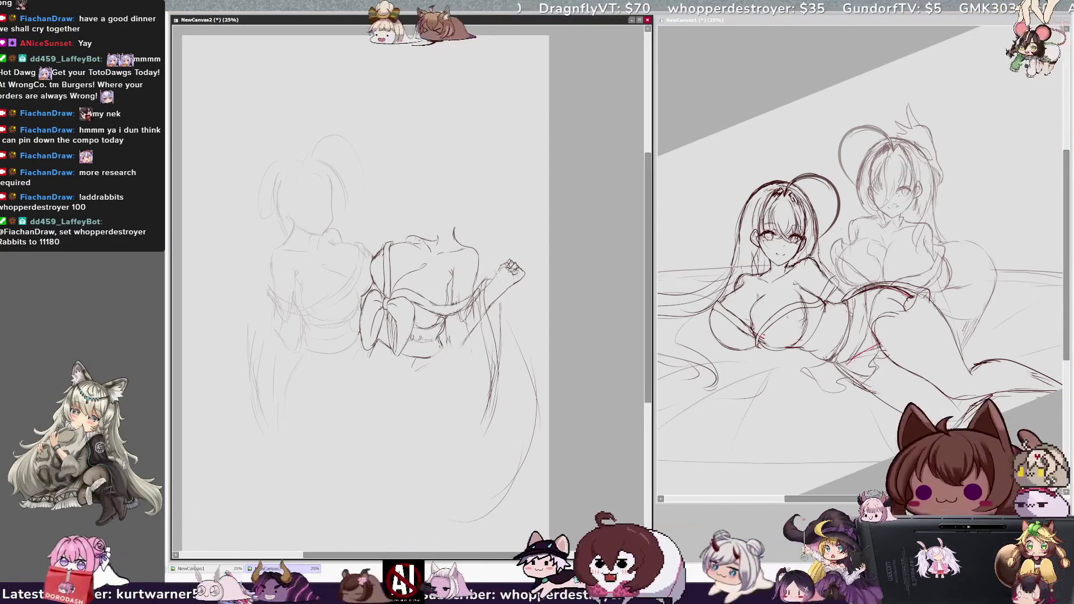
pyautogui.hotkey('ctrl', 'y')
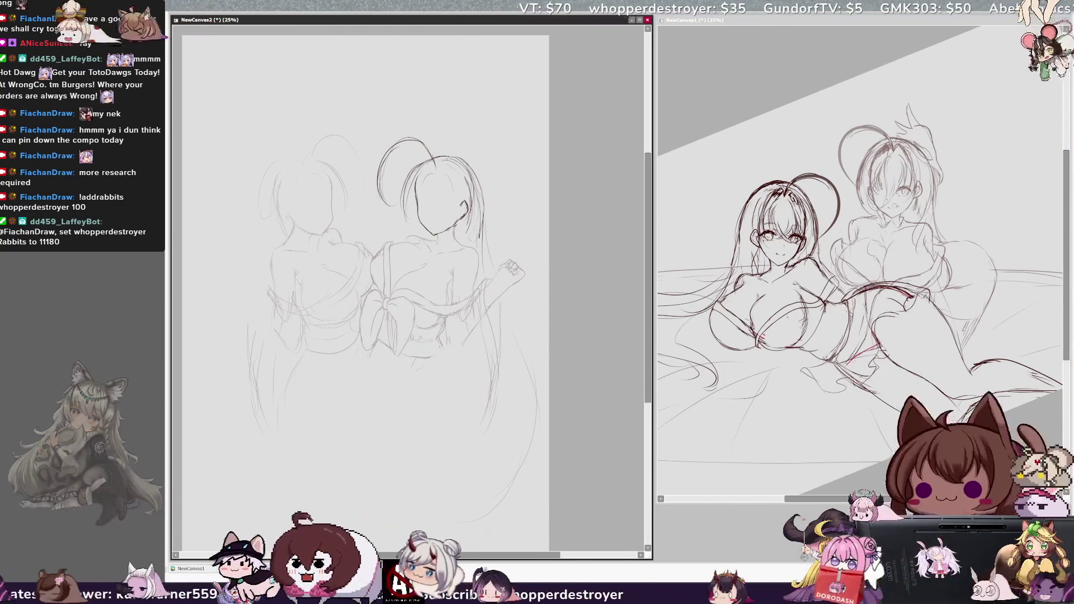
pyautogui.hotkey('ctrl', 'y')
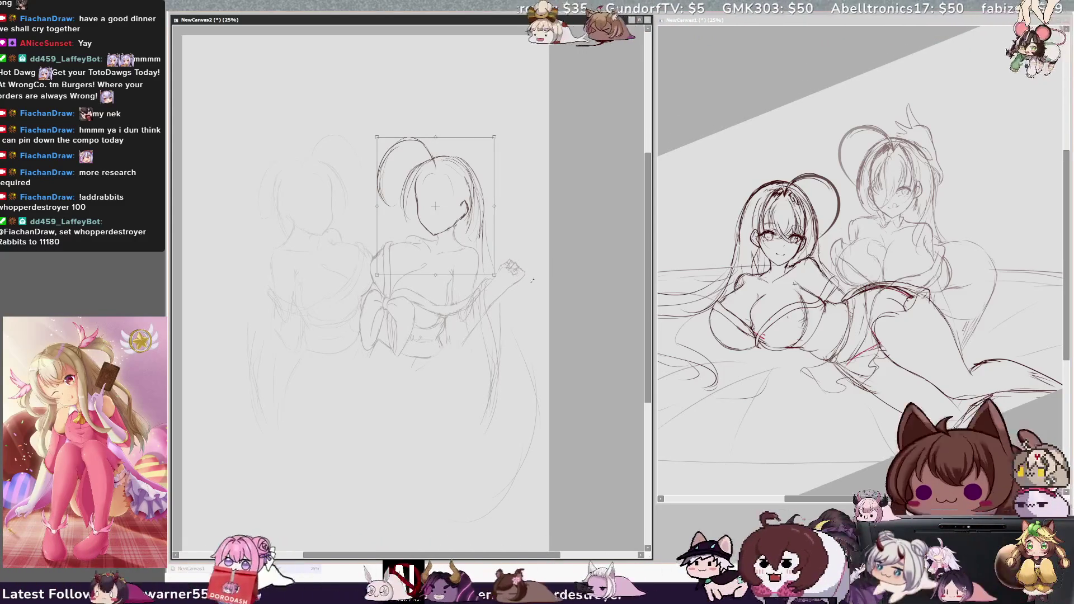
# Rotate the right figure's head clockwise and commit the tilt.
pyautogui.press('Return')
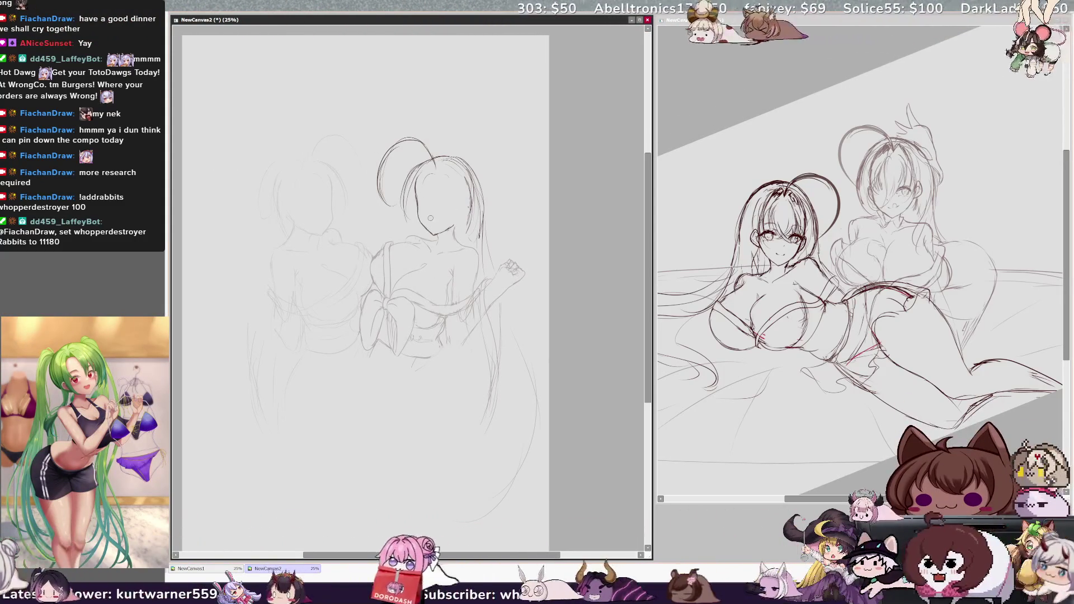
pyautogui.moveTo(525, 282); pyautogui.dragTo(467, 270)
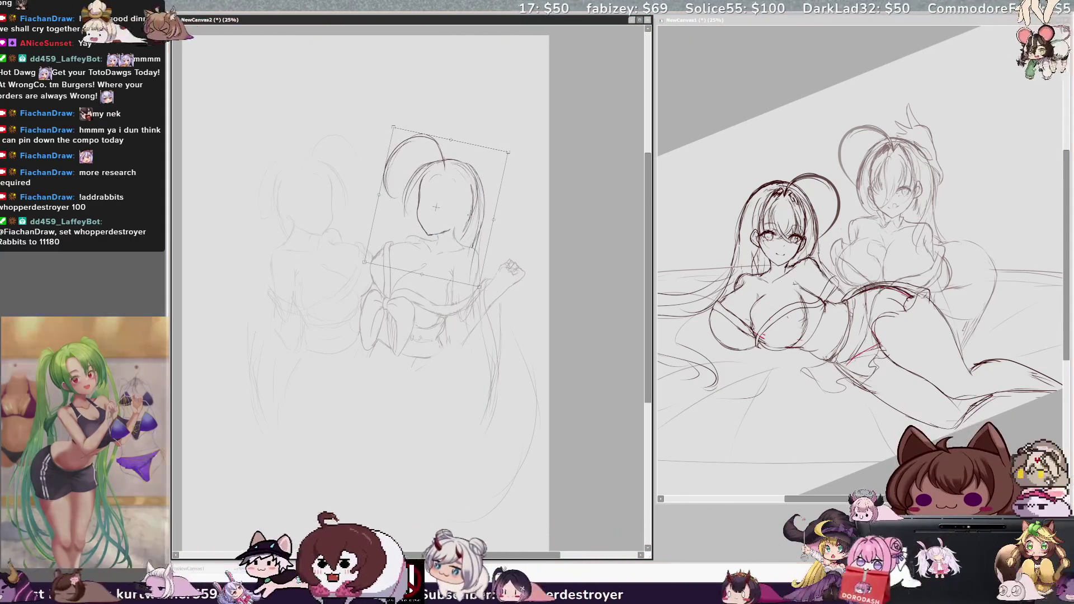
pyautogui.press('Return')
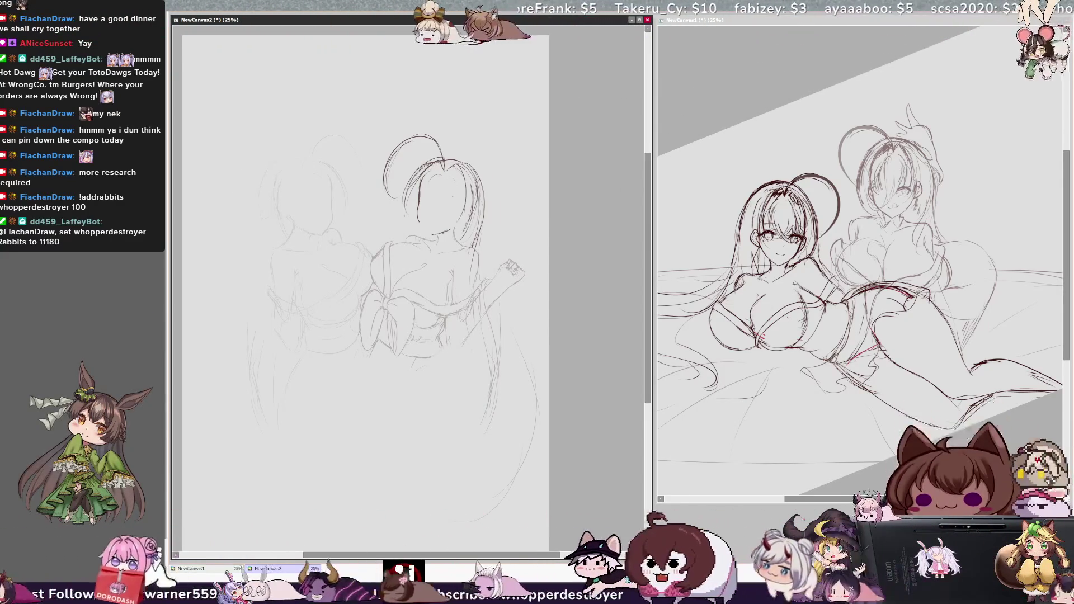
# Redraw the face outline, undoing and restoring small strokes on the face.
pyautogui.hotkey('ctrl', 'z')
pyautogui.moveTo(419, 186); pyautogui.dragTo(420, 221)
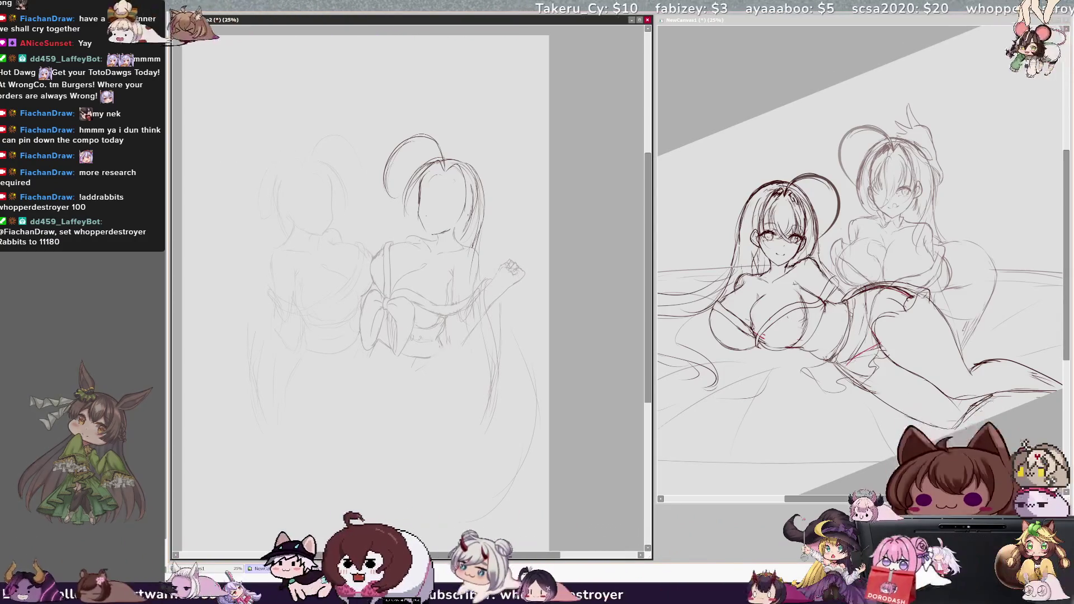
pyautogui.hotkey('ctrl', 'z')
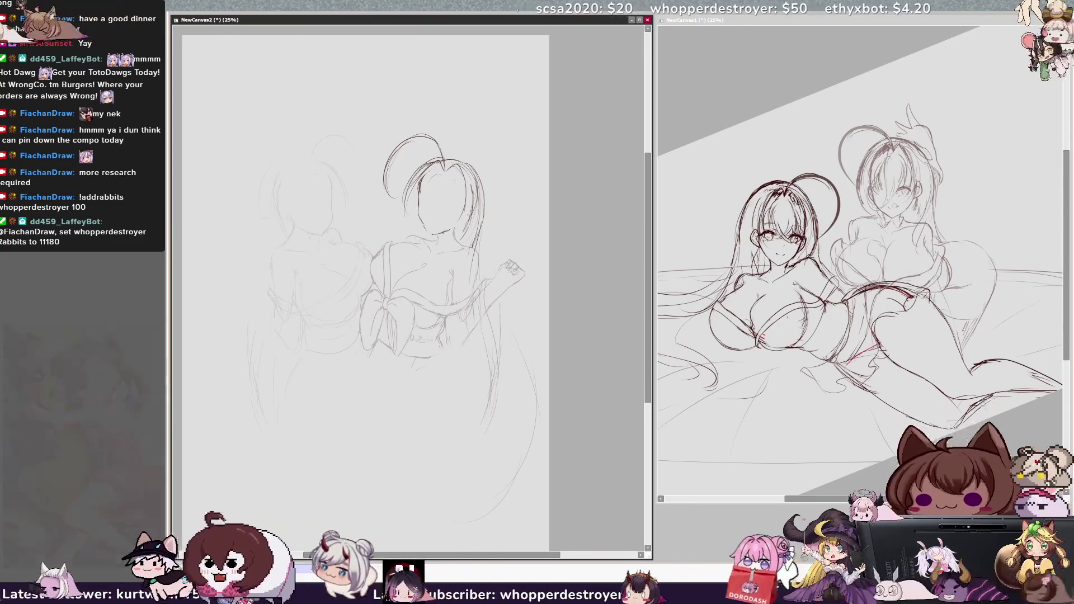
pyautogui.hotkey('ctrl', 'z')
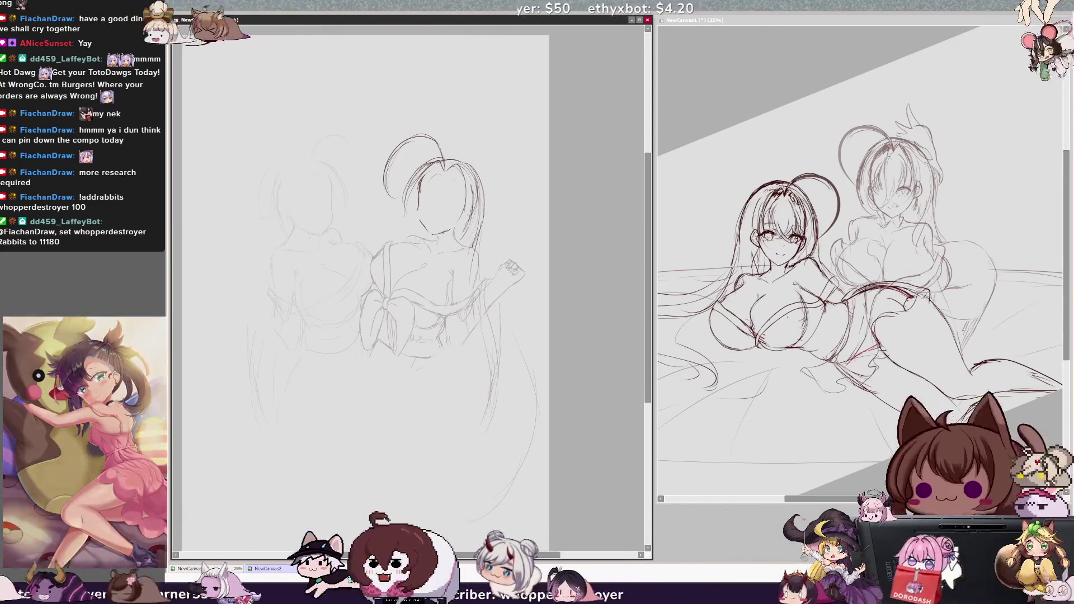
pyautogui.hotkey('ctrl', 'y')
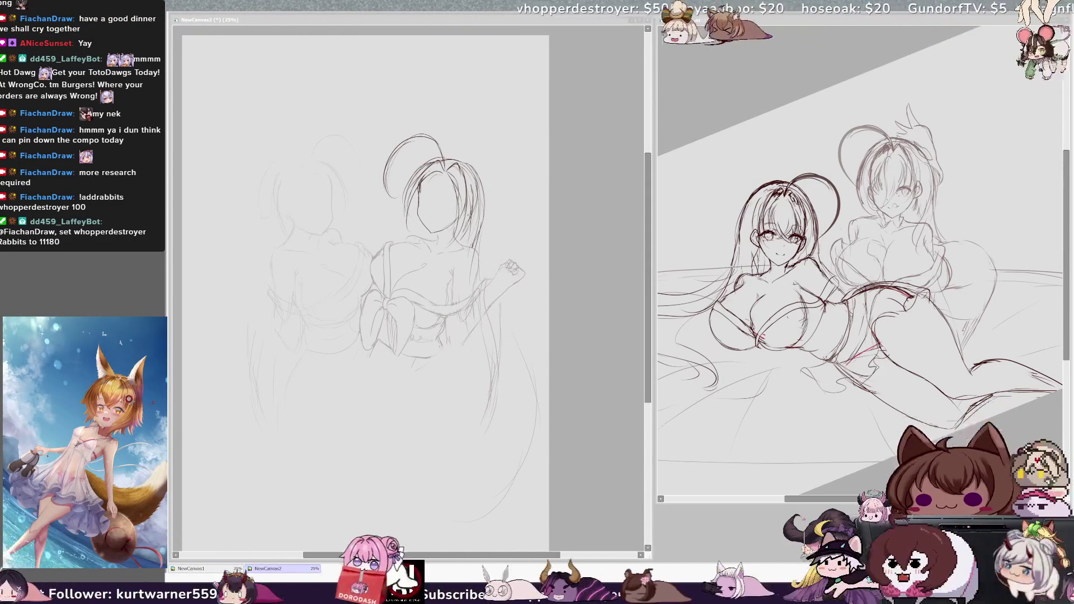
pyautogui.click(555, 333)
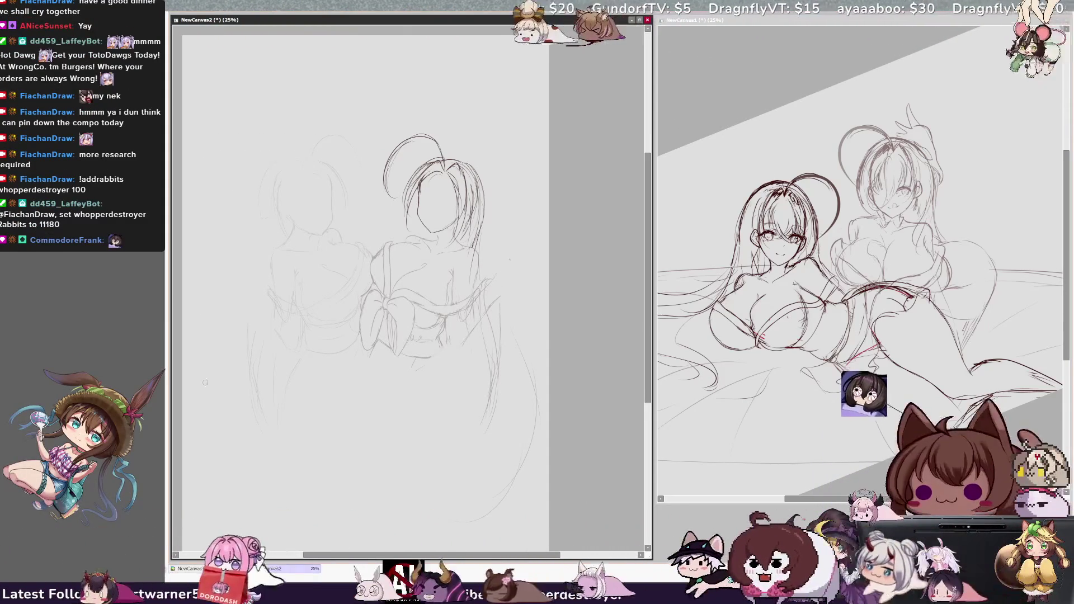
# Rotate the right figure's lower body about 20° counter-clockwise and apply the transform.
pyautogui.hotkey('ctrl', 't')
pyautogui.moveTo(490, 463); pyautogui.dragTo(548, 436)
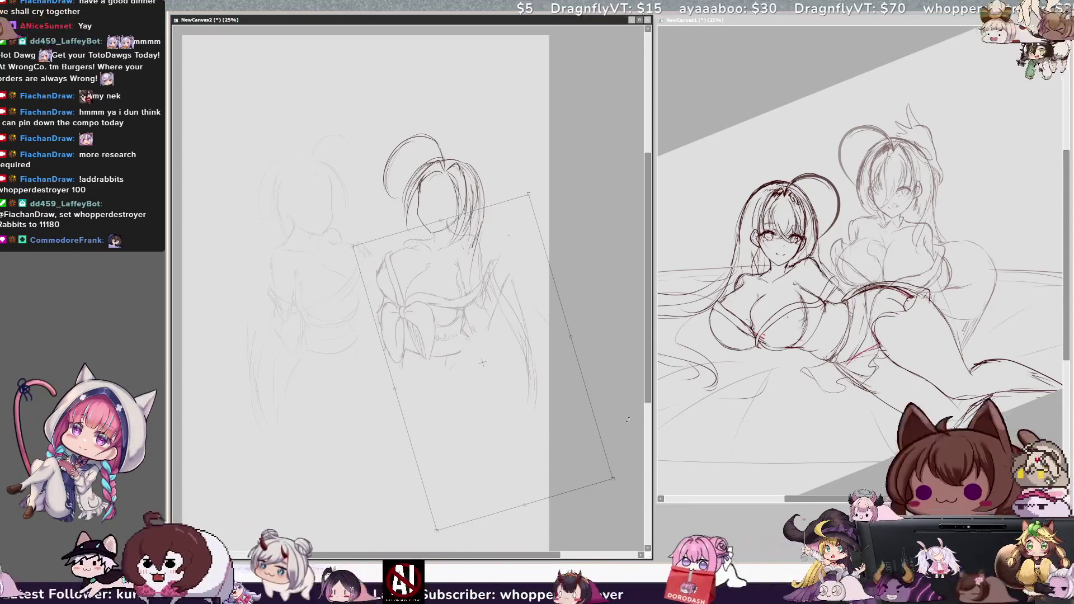
pyautogui.moveTo(623, 424)
pyautogui.mouseDown()
pyautogui.moveTo(624, 406)
pyautogui.moveTo(595, 421)
pyautogui.mouseUp()
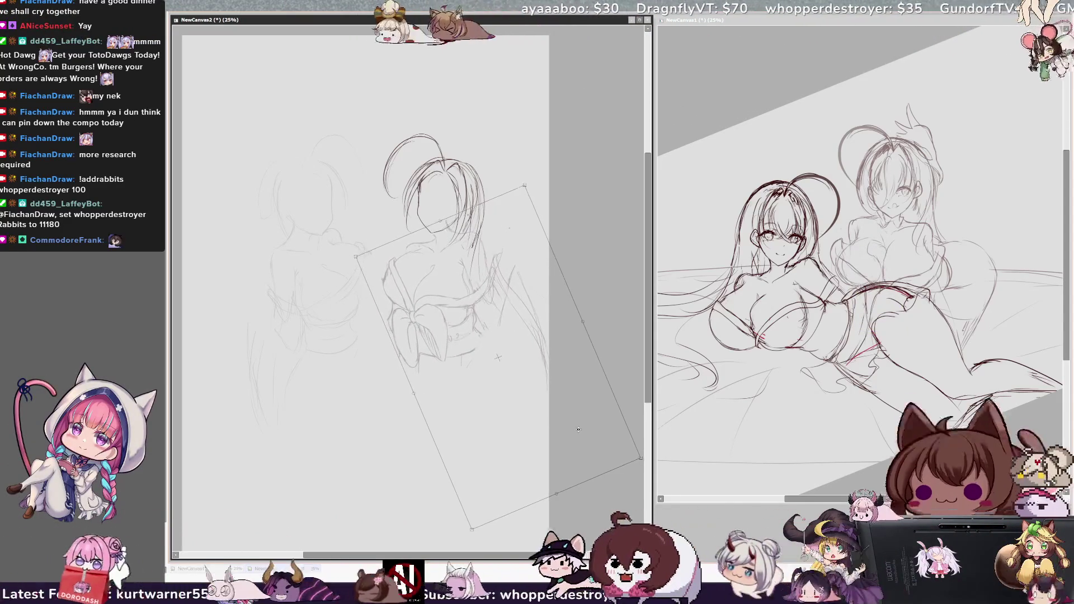
pyautogui.press('Return')
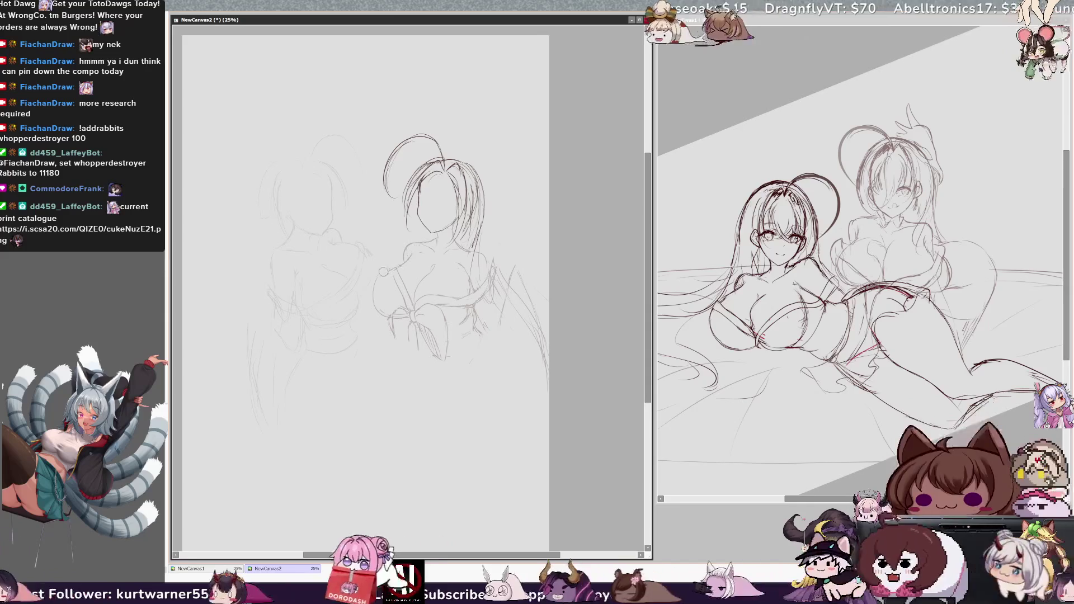
# Sketch the right figure's chest outline and the curved lower-body outline.
pyautogui.moveTo(387, 269); pyautogui.dragTo(373, 286)
pyautogui.moveTo(372, 286); pyautogui.dragTo(370, 307)
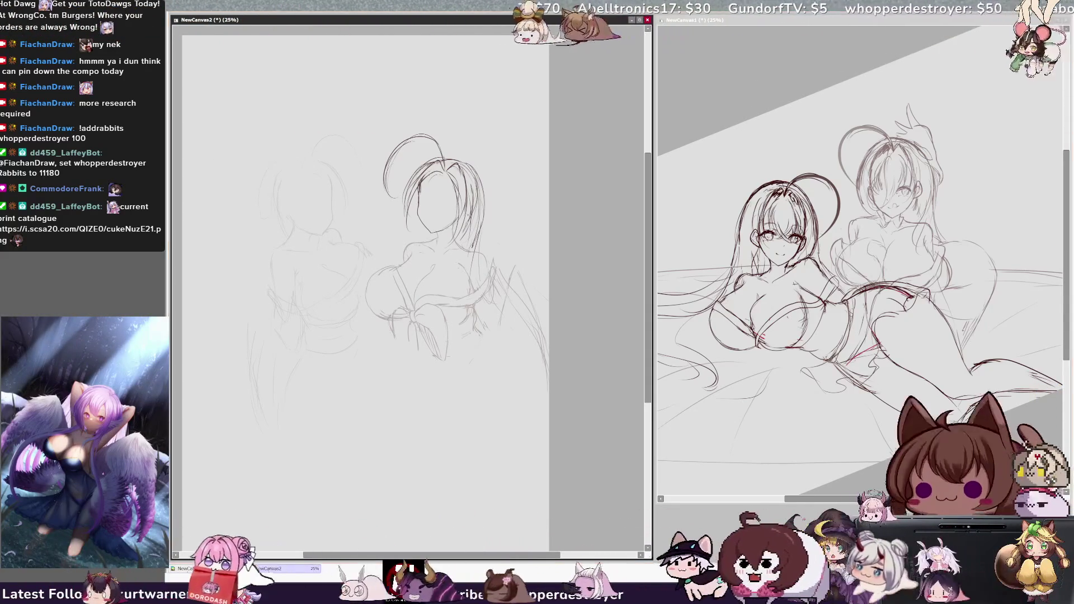
pyautogui.moveTo(394, 327)
pyautogui.mouseDown()
pyautogui.moveTo(454, 350)
pyautogui.moveTo(442, 305)
pyautogui.mouseUp()
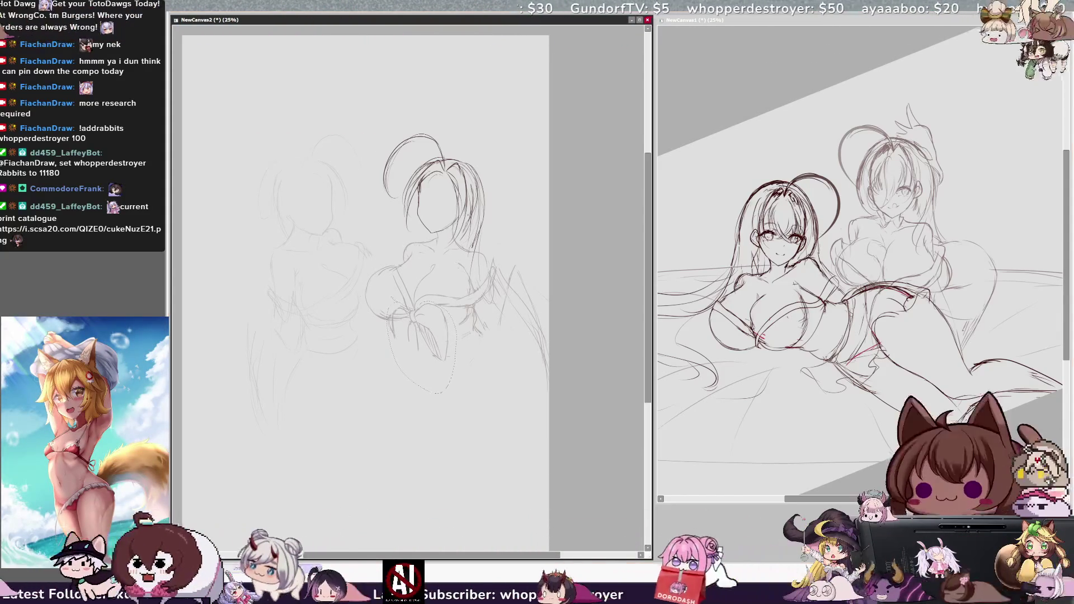
# Nudge the ribbon selection slightly left and down, commit it, and deselect.
pyautogui.moveTo(446, 351)
pyautogui.mouseDown()
pyautogui.moveTo(434, 354)
pyautogui.moveTo(459, 328)
pyautogui.mouseUp()
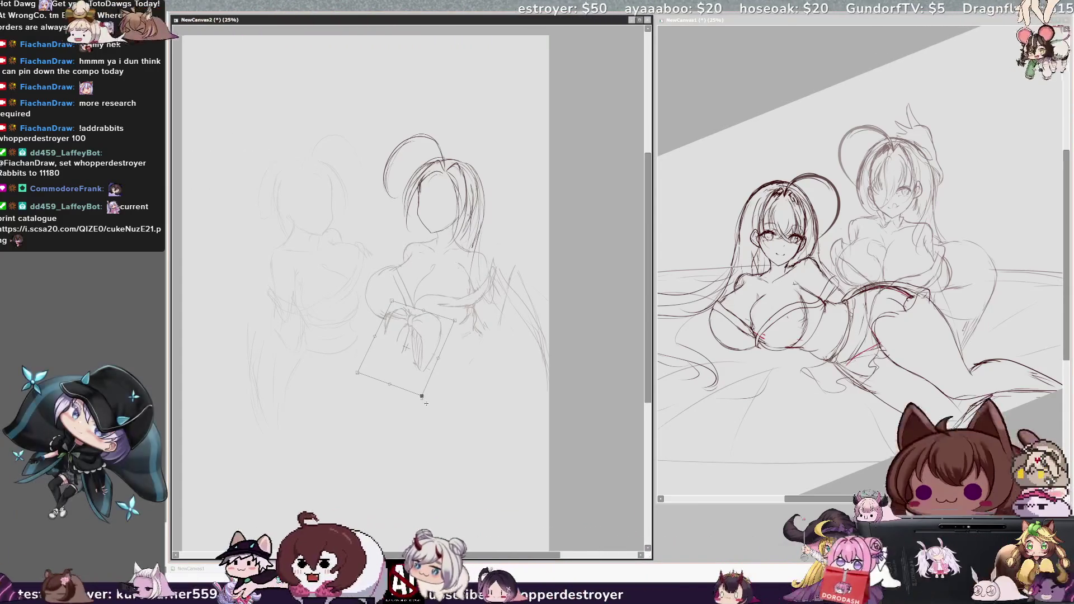
pyautogui.moveTo(389, 384); pyautogui.dragTo(392, 389)
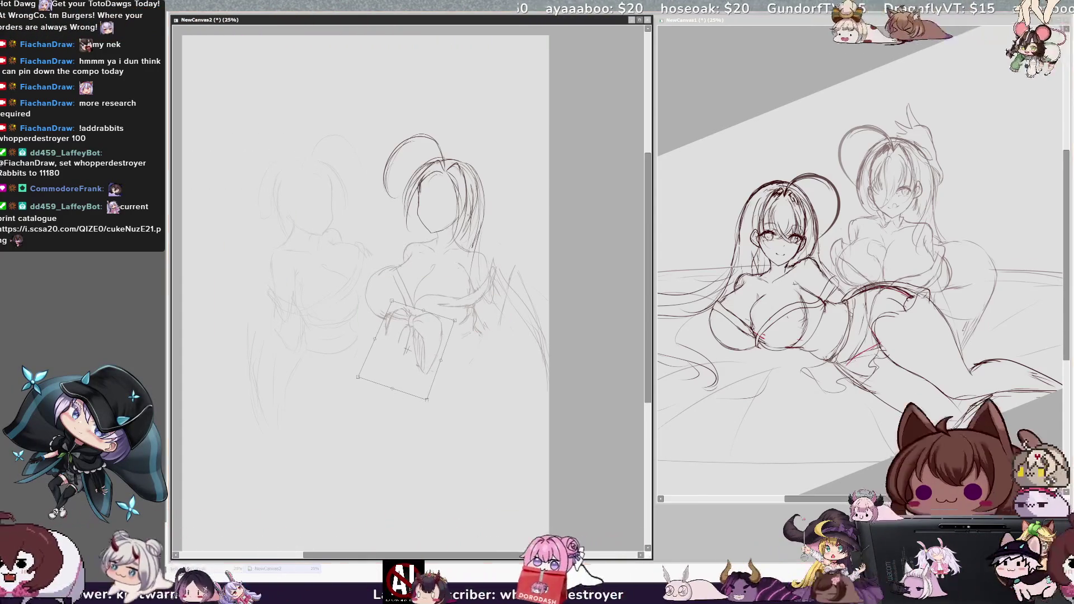
pyautogui.press('Return')
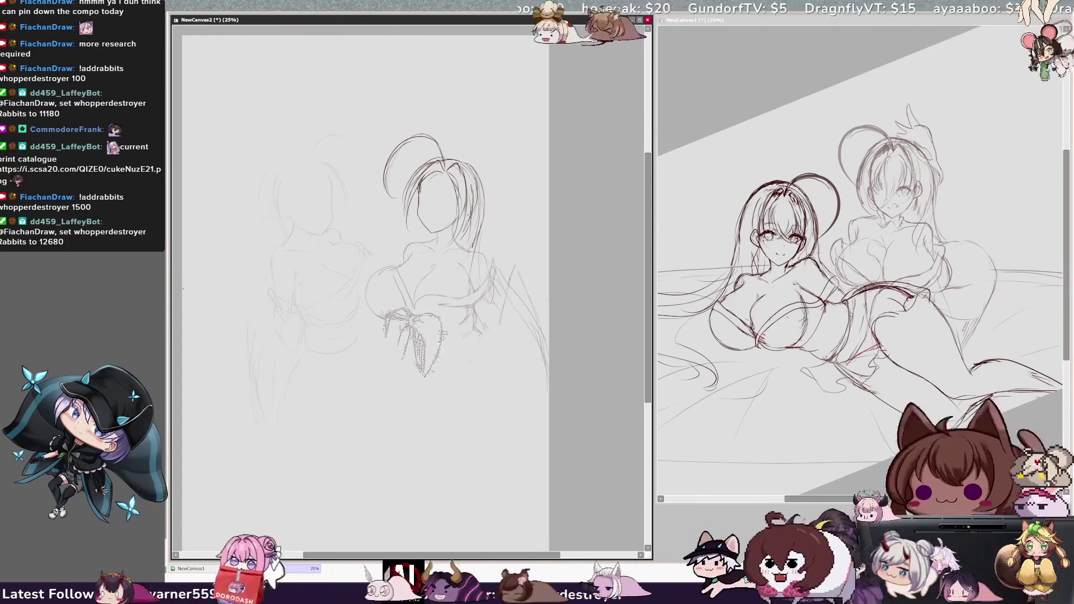
pyautogui.hotkey('ctrl', 'd')
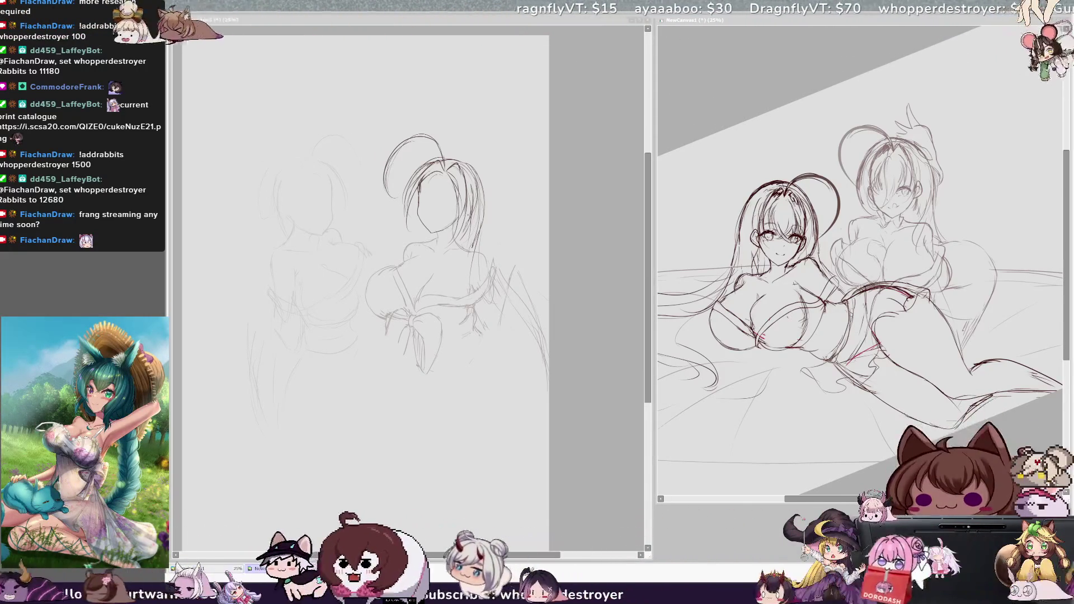
# Draw a light vertical pencil stroke on the left figure's head.
pyautogui.moveTo(261, 181); pyautogui.dragTo(263, 218)
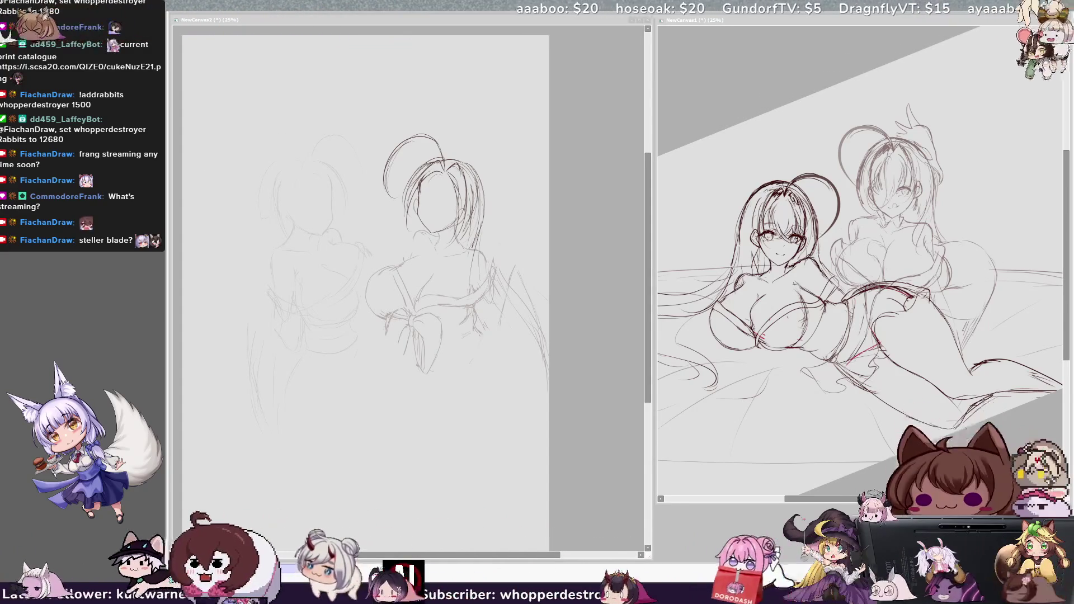
# Lasso the right figure's torso on the left canvas and rotate it about 13° clockwise.
pyautogui.hotkey('alt', 'Tab')
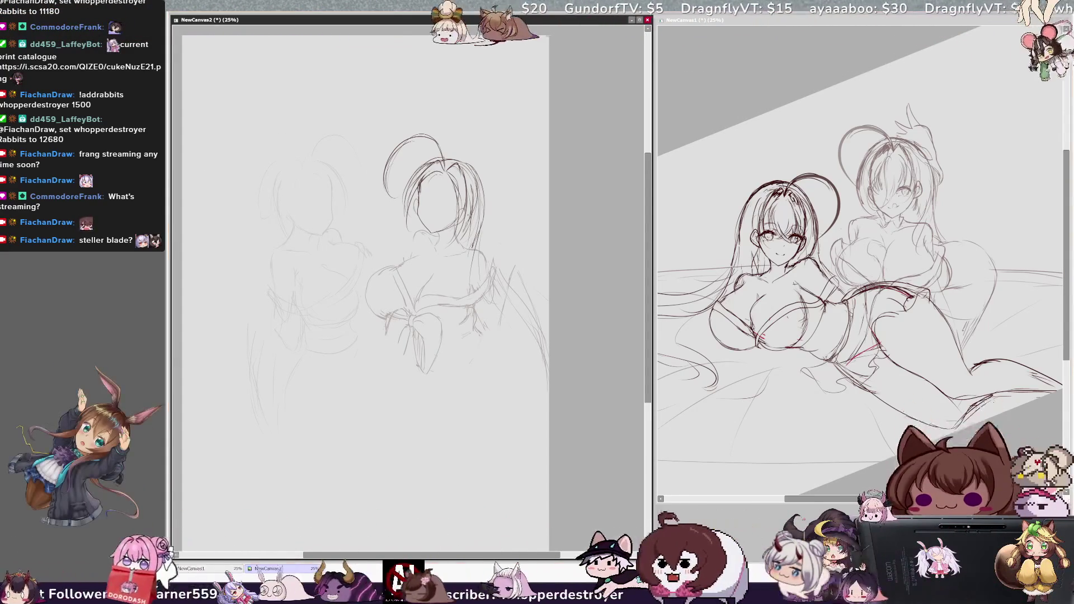
pyautogui.moveTo(370, 251)
pyautogui.mouseDown()
pyautogui.moveTo(511, 420)
pyautogui.moveTo(496, 246)
pyautogui.moveTo(466, 283)
pyautogui.moveTo(437, 274)
pyautogui.mouseUp()
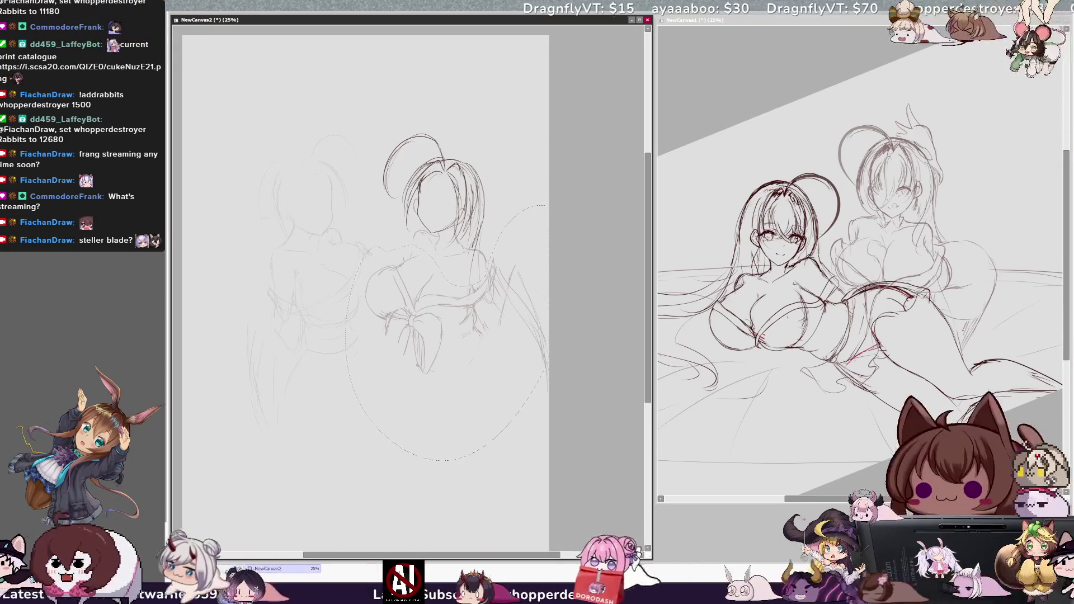
pyautogui.moveTo(277, 481); pyautogui.dragTo(242, 435)
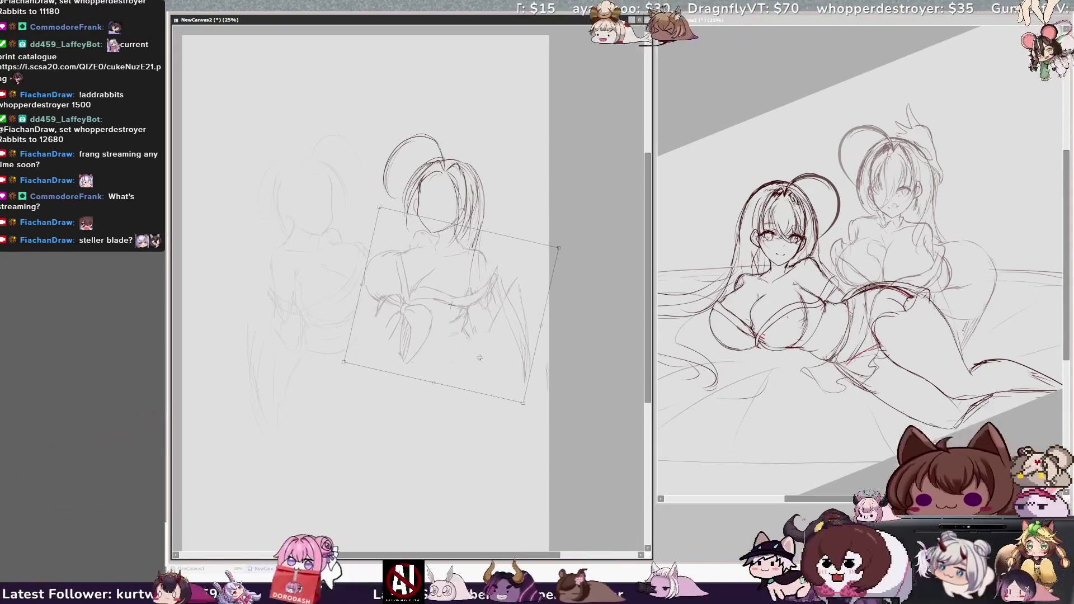
pyautogui.press('Return')
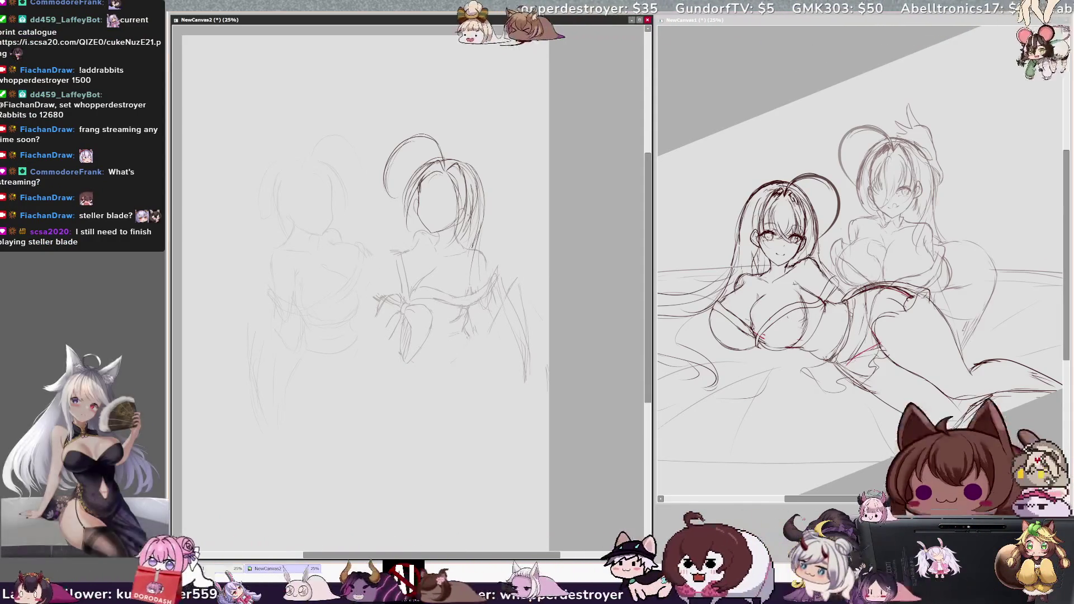
# Pencil a sleeve curve, the ribbon across the right figure's waist, and the bow's oval loop.
pyautogui.moveTo(391, 253); pyautogui.dragTo(374, 299)
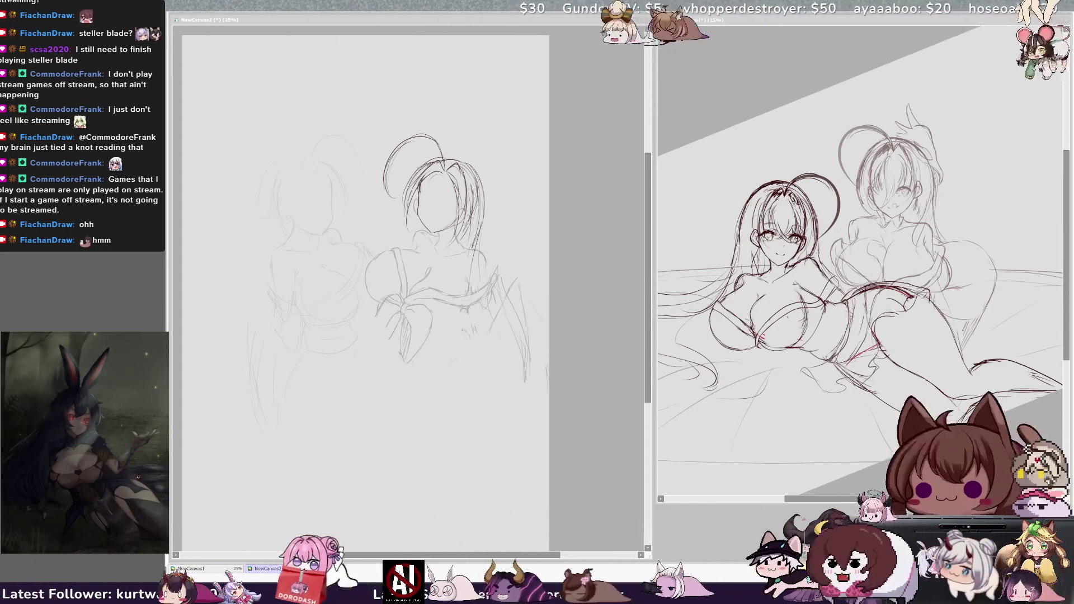
pyautogui.moveTo(416, 294); pyautogui.dragTo(475, 306)
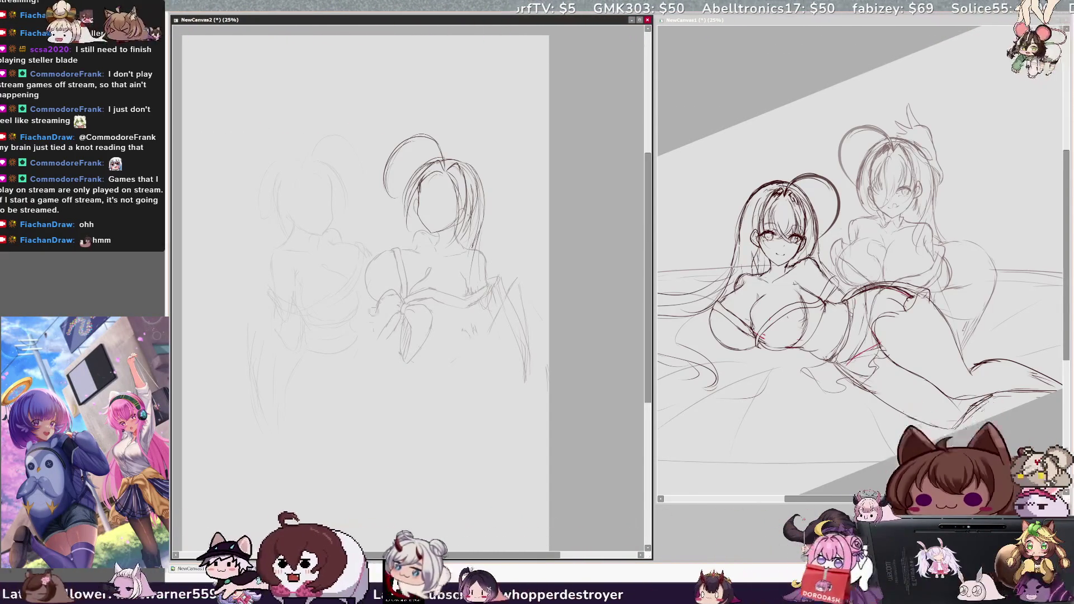
pyautogui.moveTo(372, 309); pyautogui.dragTo(370, 344)
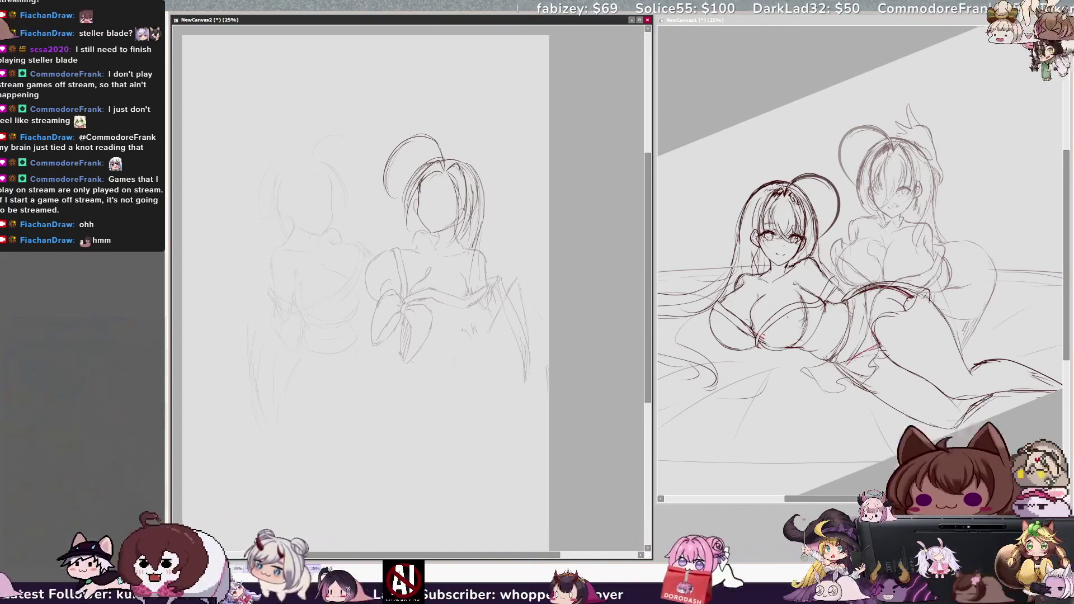
pyautogui.moveTo(391, 325)
pyautogui.mouseDown()
pyautogui.moveTo(454, 353)
pyautogui.moveTo(432, 305)
pyautogui.mouseUp()
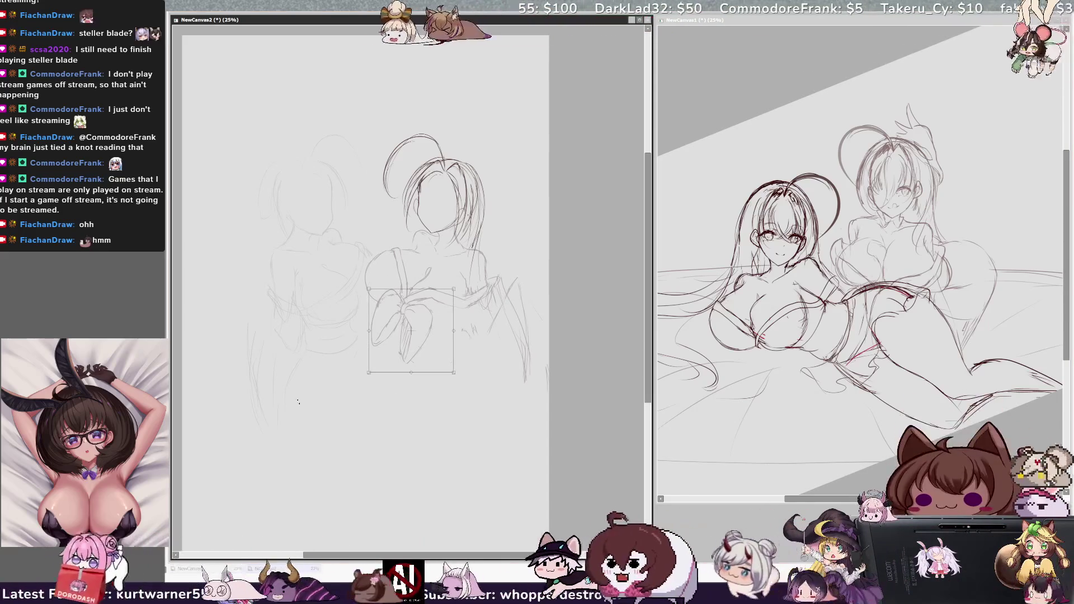
# Nudge the selected bow strokes slightly up and left and apply the transform.
pyautogui.moveTo(414, 336); pyautogui.dragTo(410, 334)
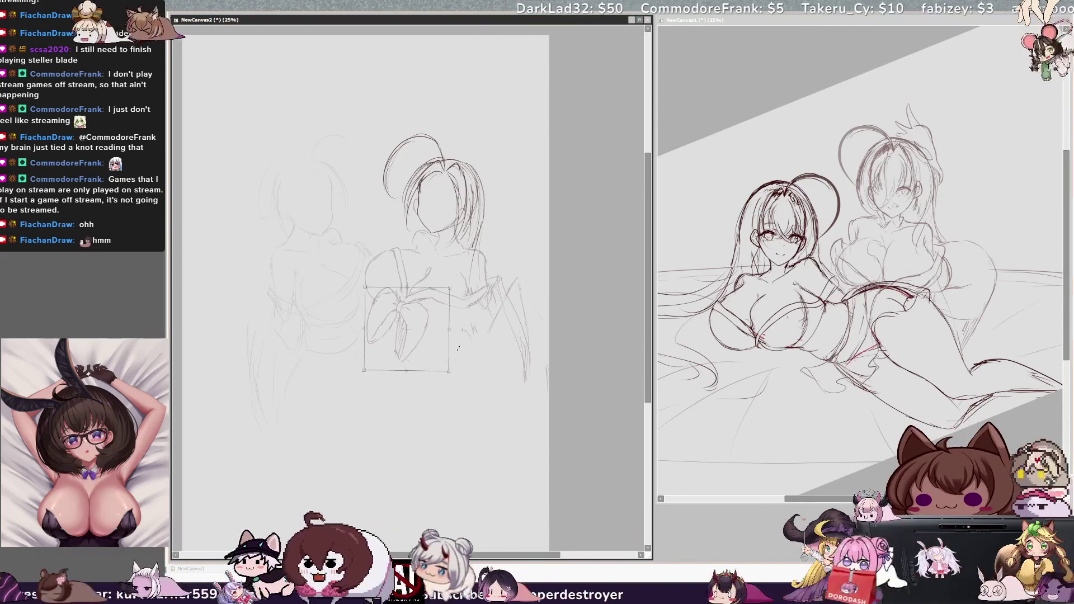
pyautogui.press('Return')
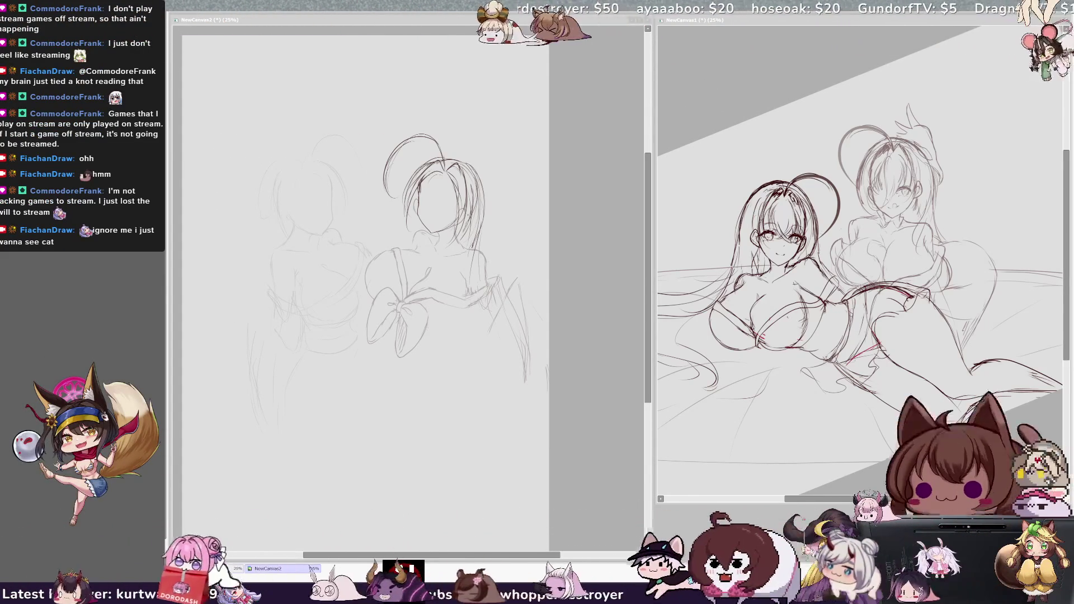
# Pencil hairline and cheek lines on the right figure's face, undoing one stray stroke.
pyautogui.click(390, 216)
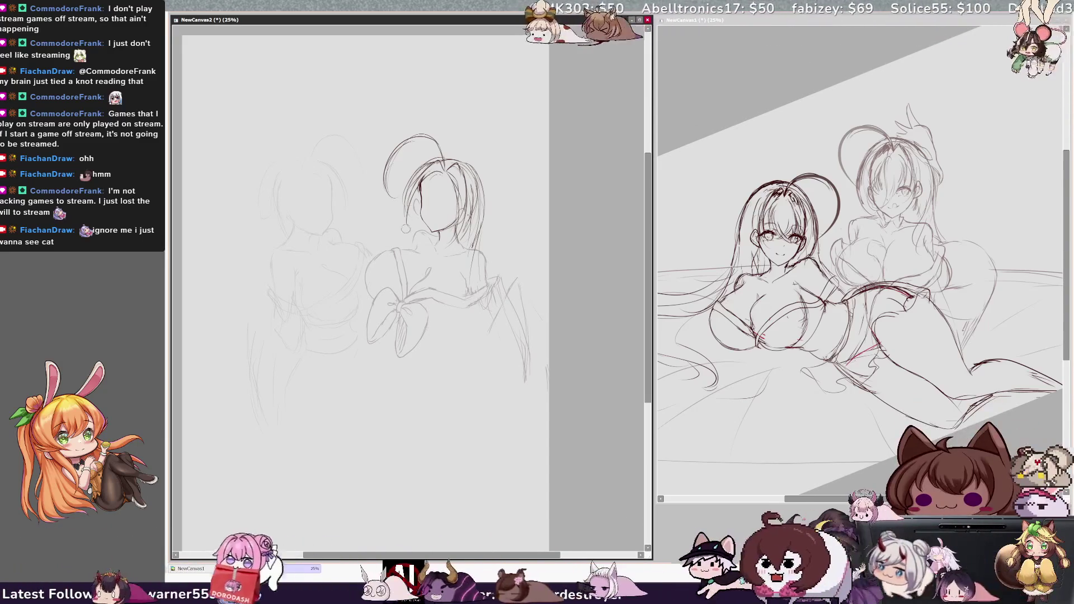
pyautogui.moveTo(434, 173); pyautogui.dragTo(423, 182)
pyautogui.moveTo(420, 184); pyautogui.dragTo(422, 210)
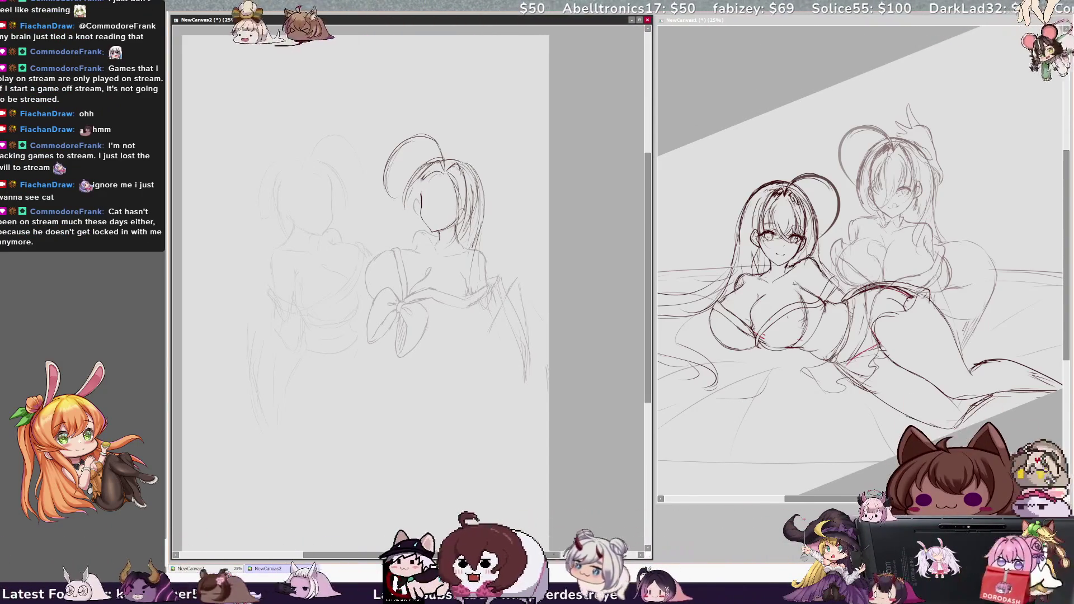
pyautogui.moveTo(439, 174); pyautogui.dragTo(425, 185)
pyautogui.hotkey('ctrl', 'z')
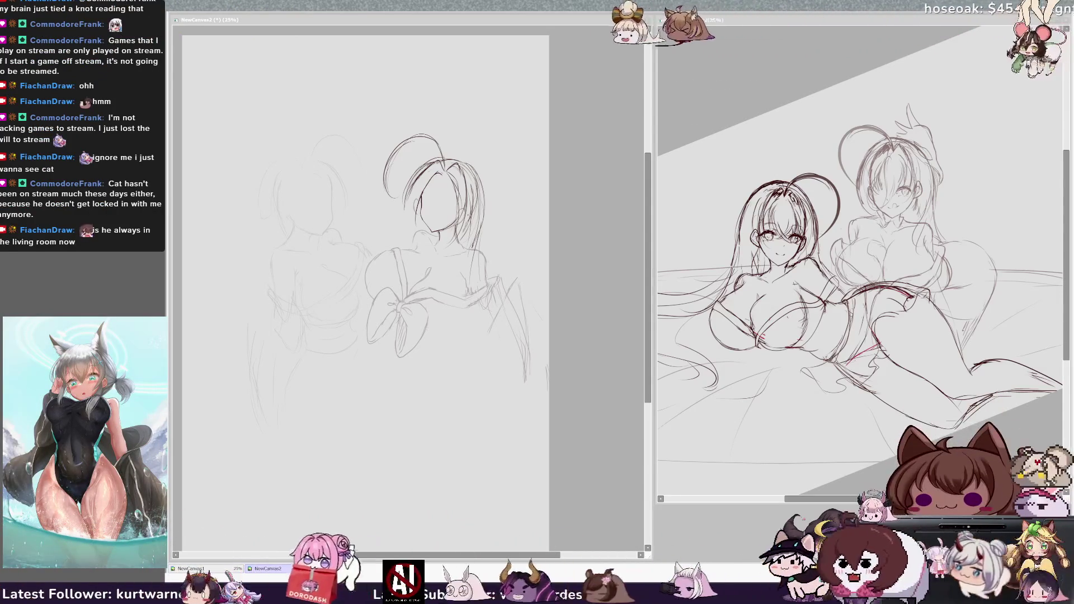
pyautogui.click(499, 233)
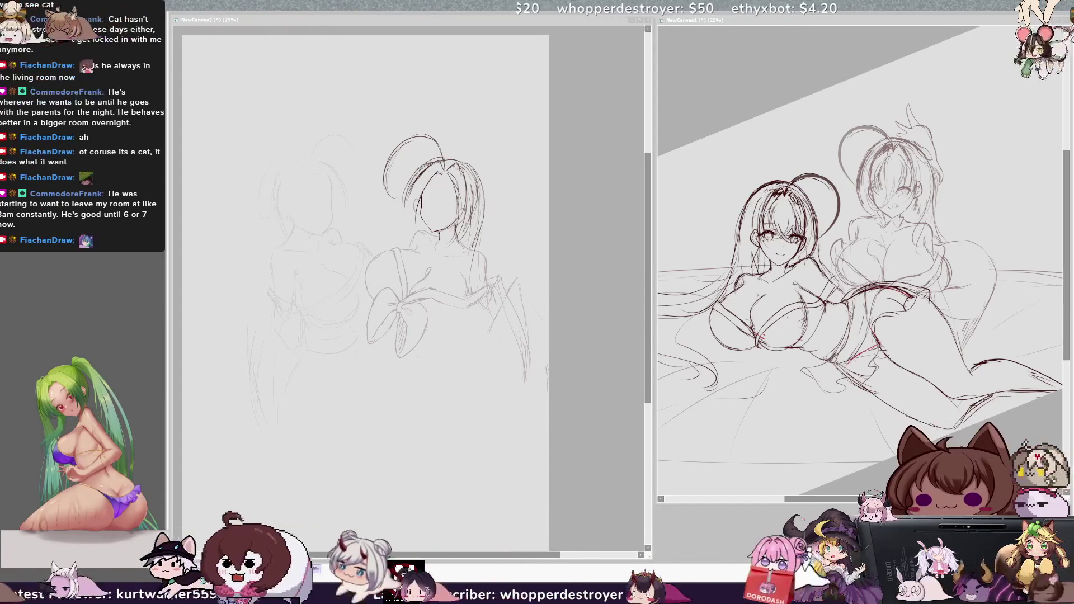
pyautogui.hotkey('alt', 'Tab')
# Mirror the canvas view twice with H to check the sketch's proportions.
pyautogui.press('h')
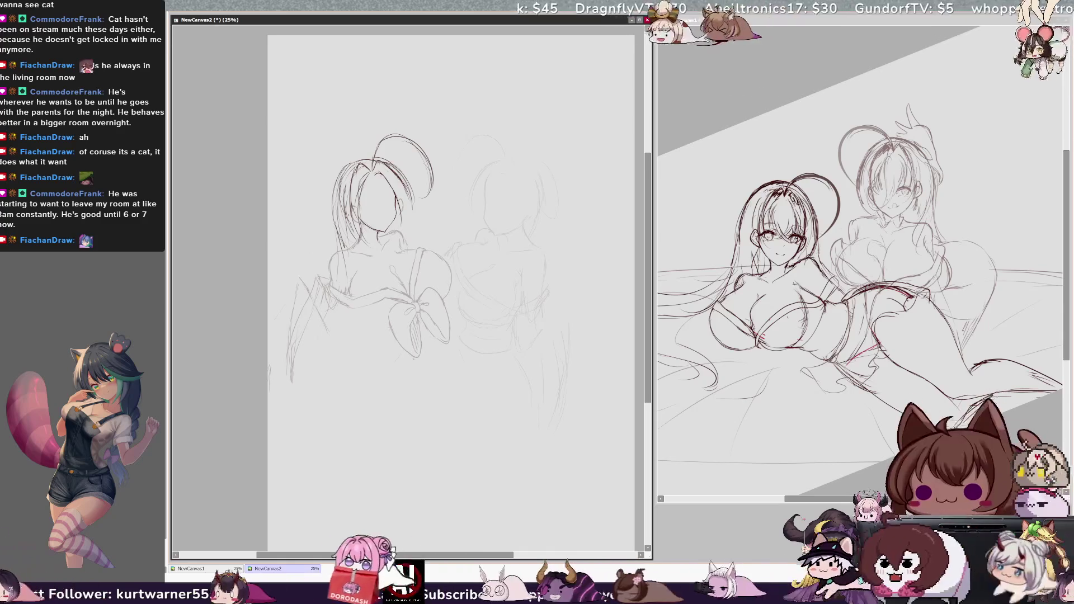
pyautogui.press('h')
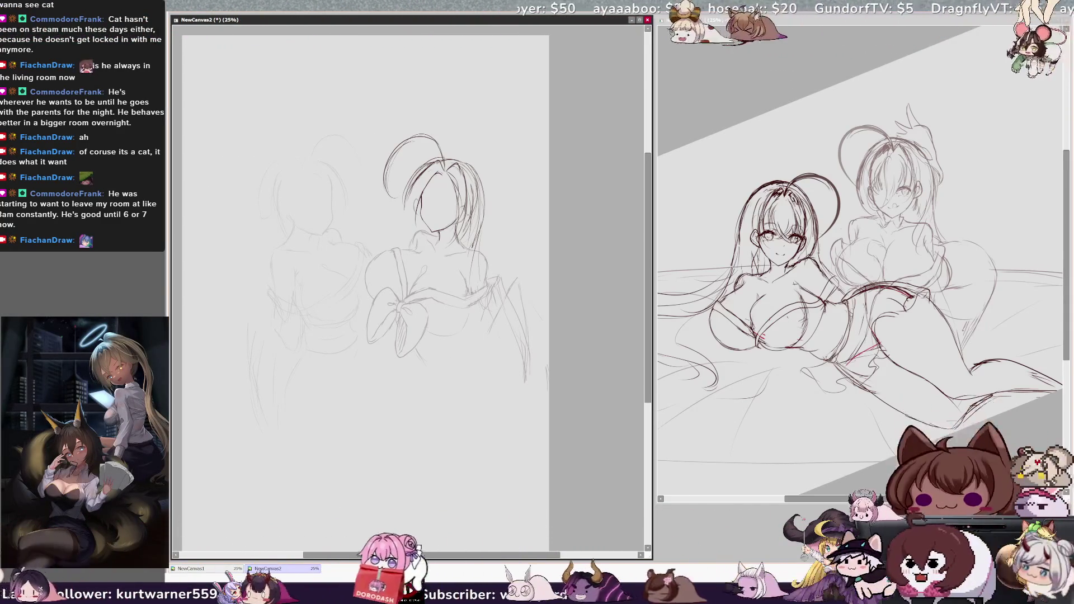
pyautogui.press('h')
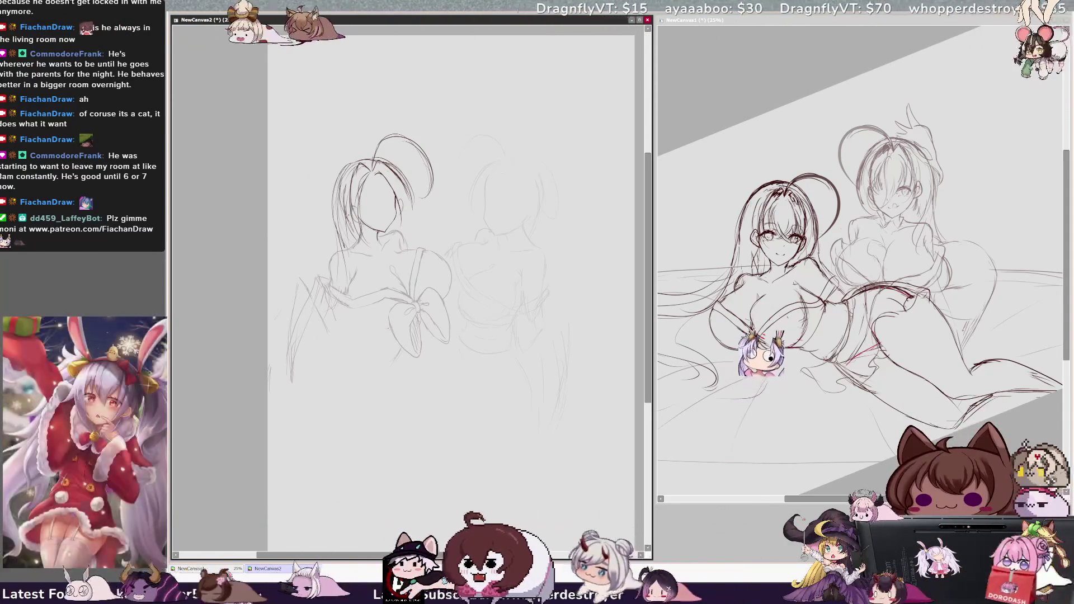
pyautogui.press('h')
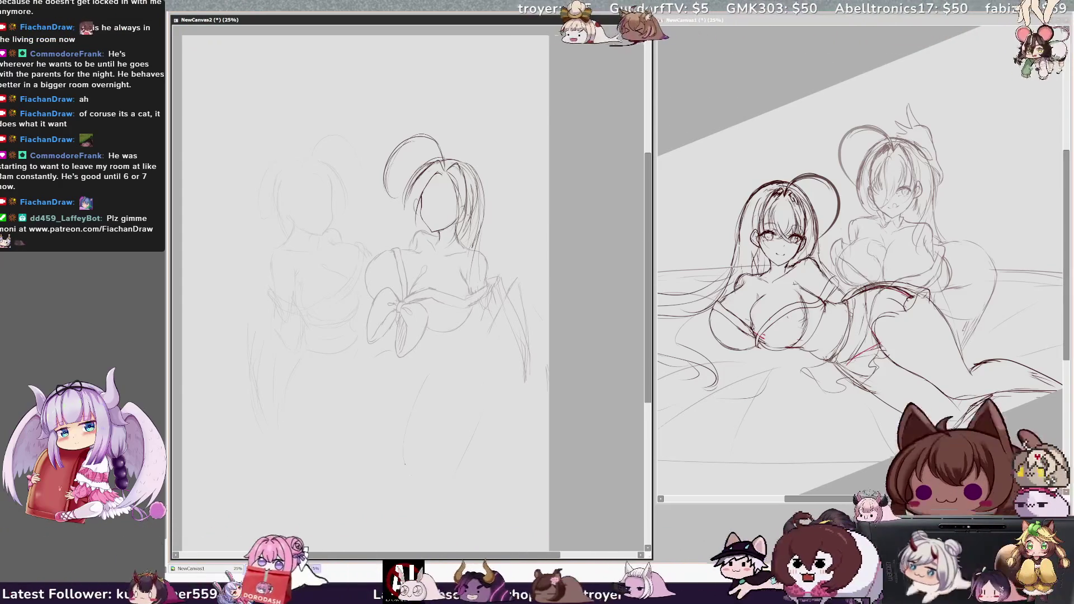
# Sketch the right figure's hip and lower-body curves, flipping the view and undoing one stroke.
pyautogui.click(515, 363)
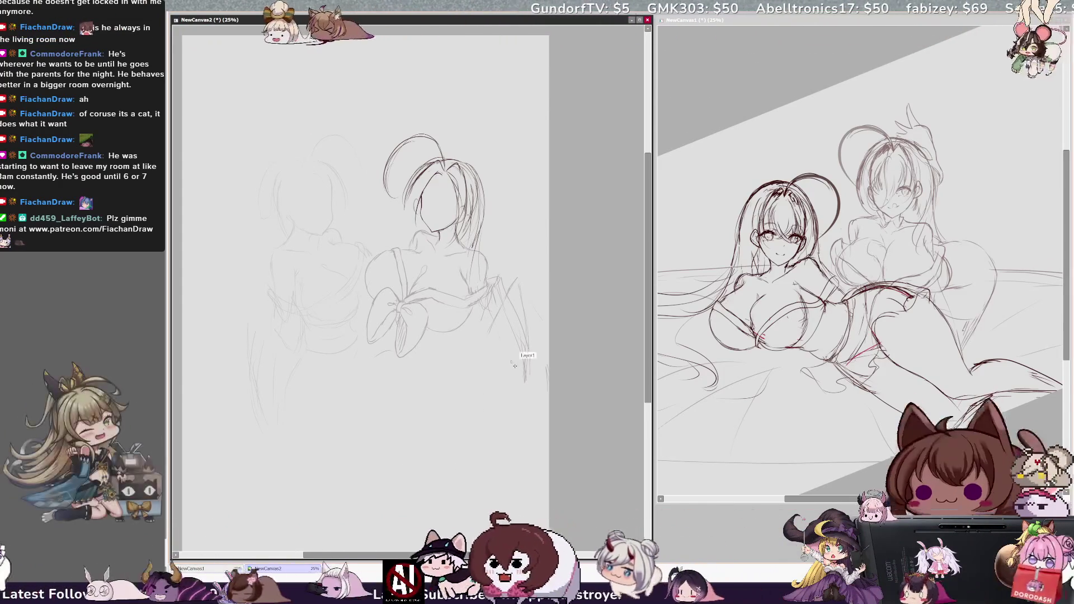
pyautogui.moveTo(436, 351); pyautogui.dragTo(375, 407)
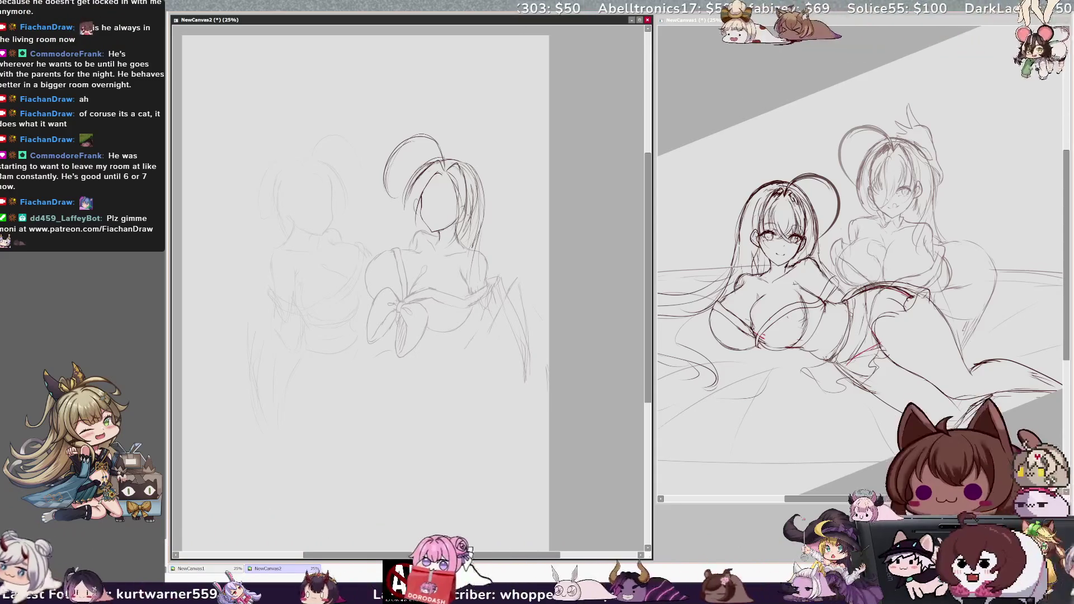
pyautogui.moveTo(487, 405)
pyautogui.mouseDown()
pyautogui.moveTo(484, 450)
pyautogui.moveTo(431, 467)
pyautogui.mouseUp()
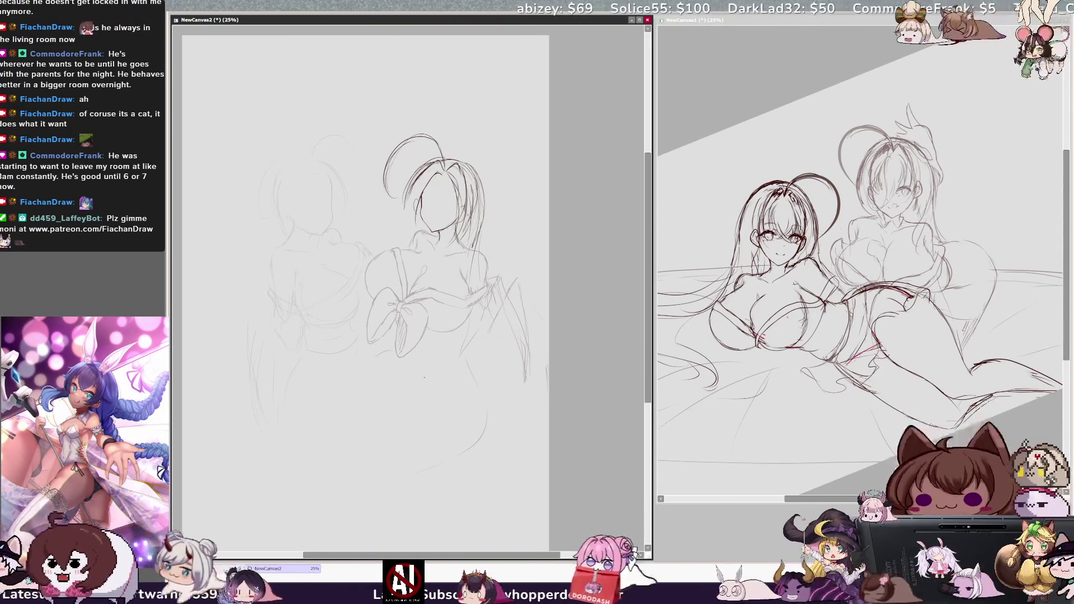
pyautogui.press('h')
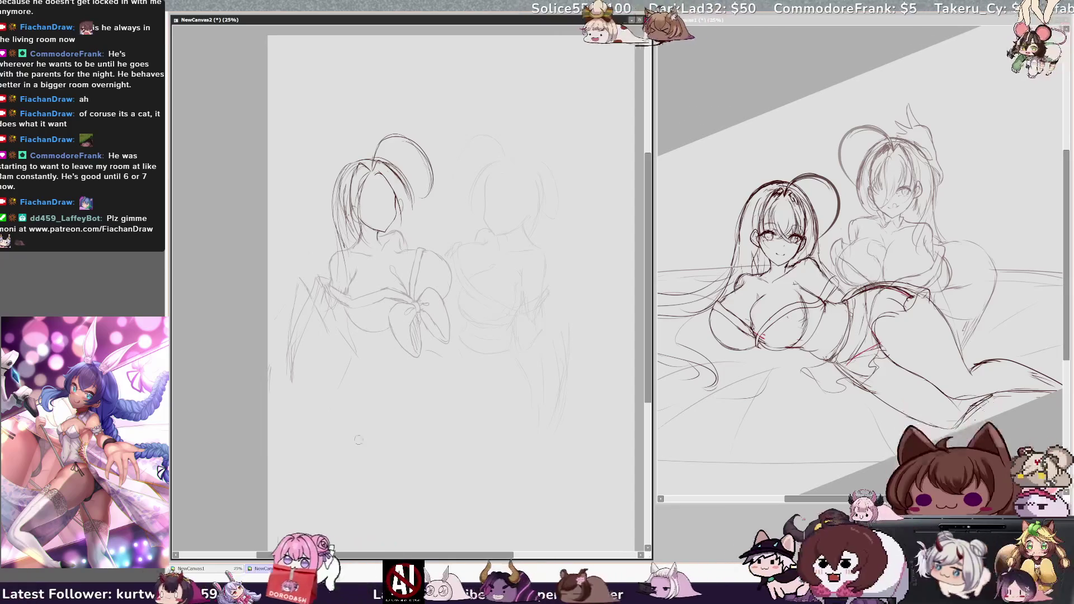
pyautogui.moveTo(336, 386); pyautogui.dragTo(402, 464)
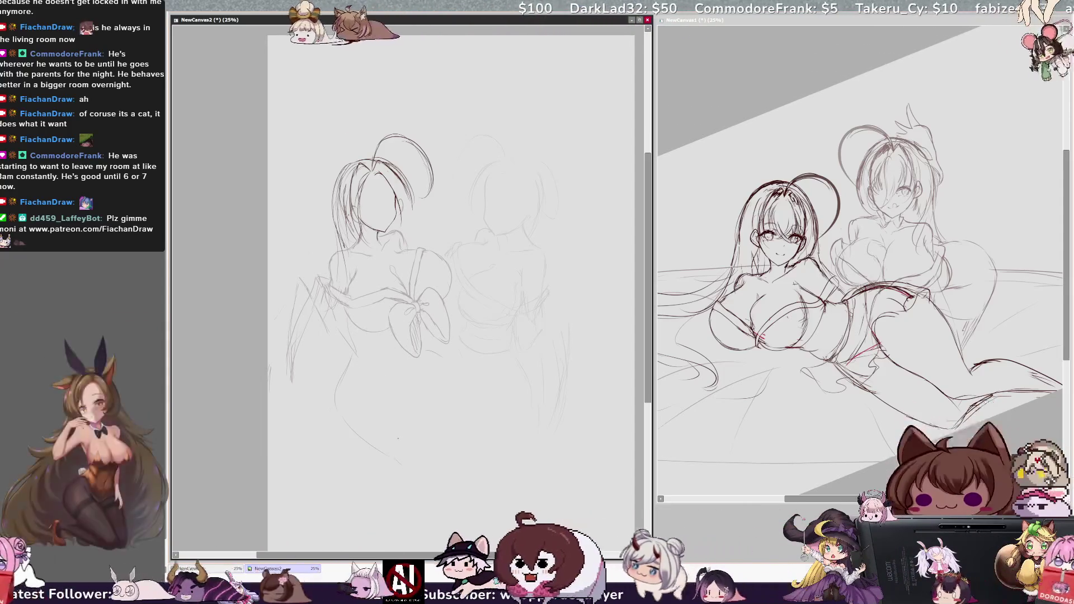
pyautogui.press('h')
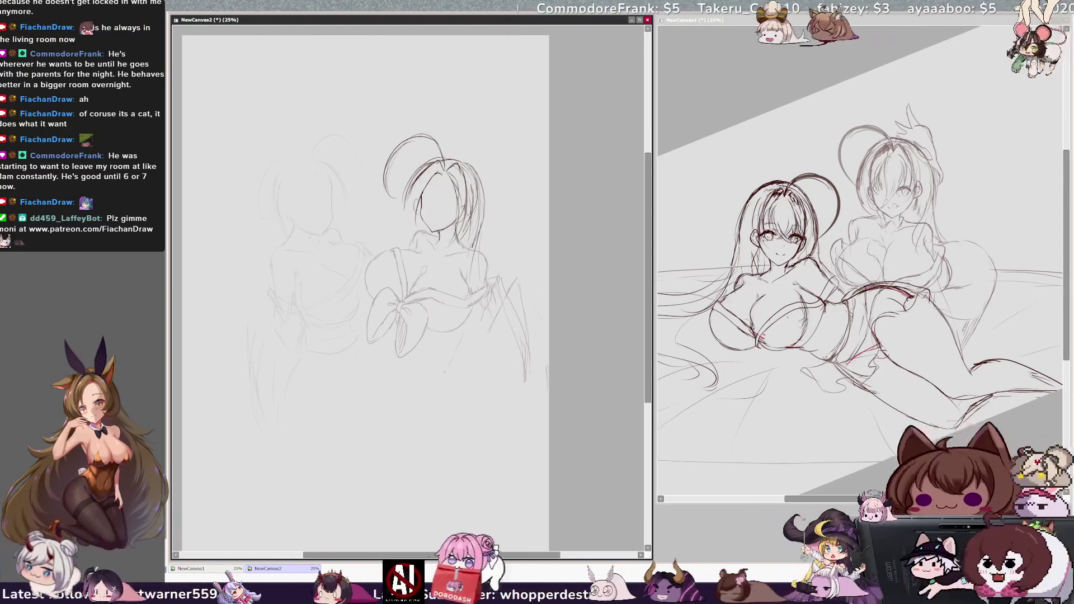
pyautogui.moveTo(473, 391); pyautogui.dragTo(423, 463)
pyautogui.hotkey('ctrl', 'z')
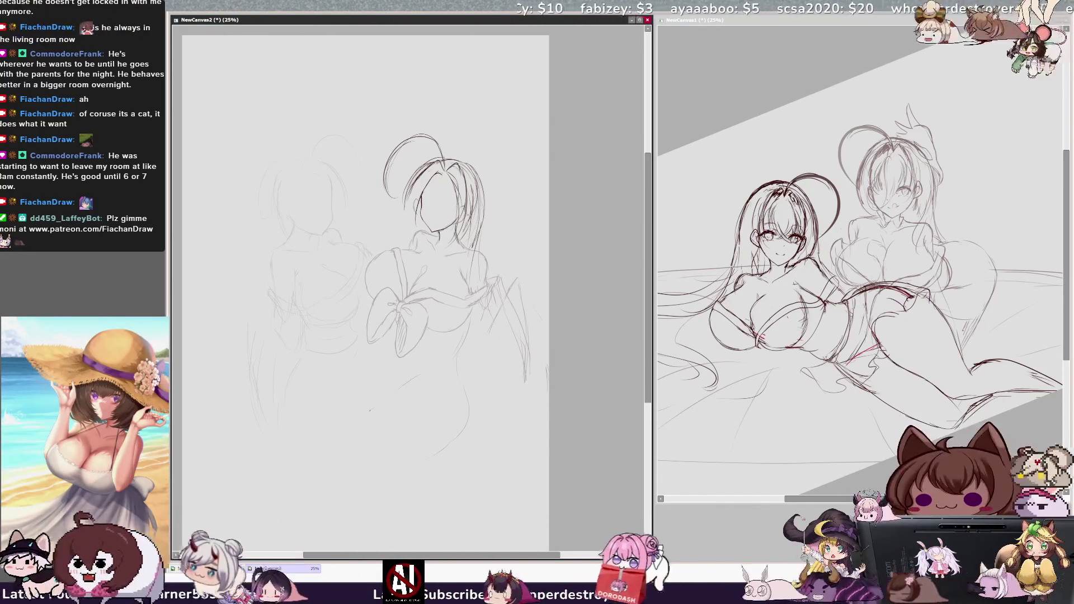
pyautogui.moveTo(361, 452); pyautogui.dragTo(386, 475)
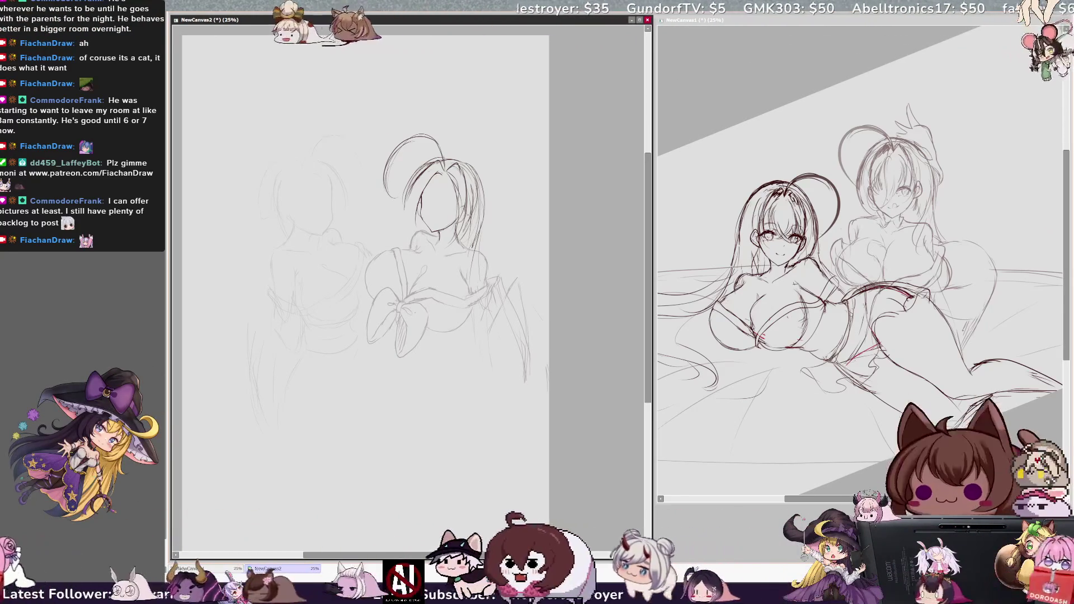
pyautogui.moveTo(399, 369); pyautogui.dragTo(359, 455)
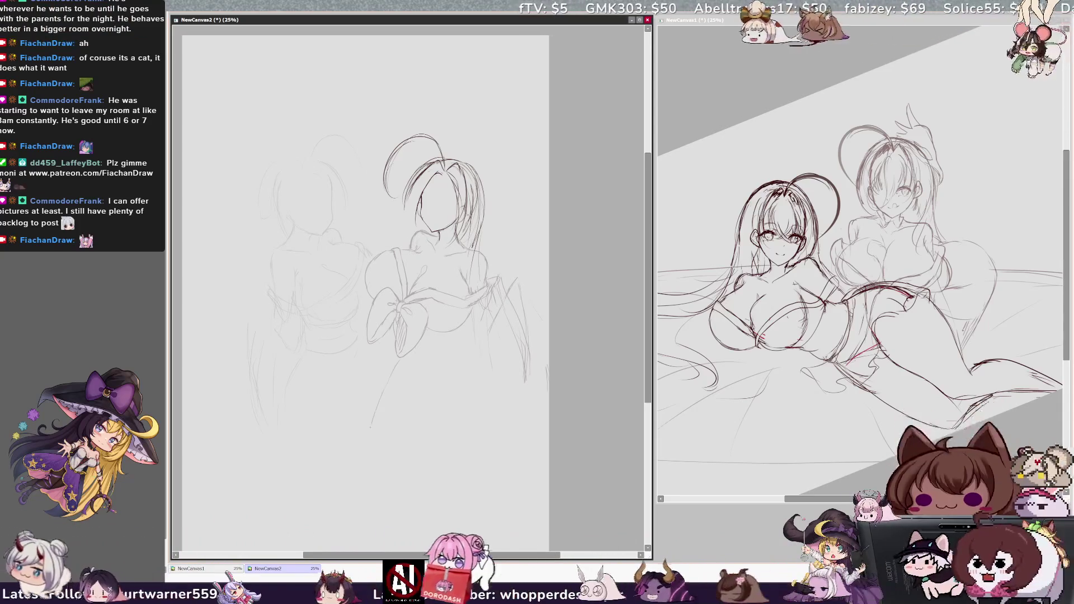
# Replace the long hip curve with a shorter one and add curves along the lower body.
pyautogui.moveTo(370, 428); pyautogui.dragTo(367, 456)
pyautogui.hotkey('ctrl', 'z')
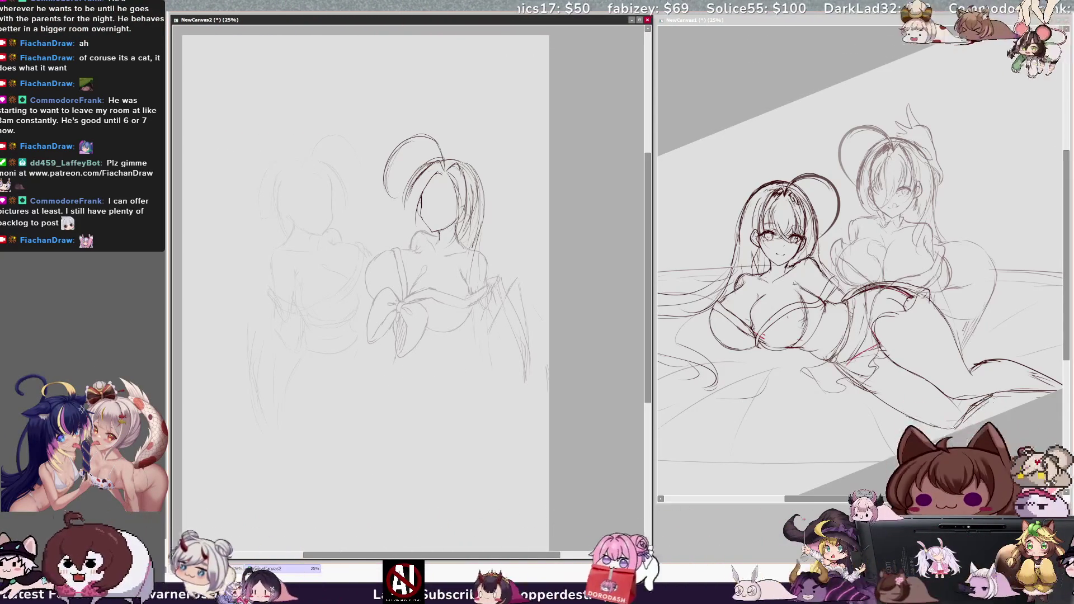
pyautogui.moveTo(367, 411)
pyautogui.mouseDown()
pyautogui.moveTo(392, 378)
pyautogui.moveTo(361, 424)
pyautogui.mouseUp()
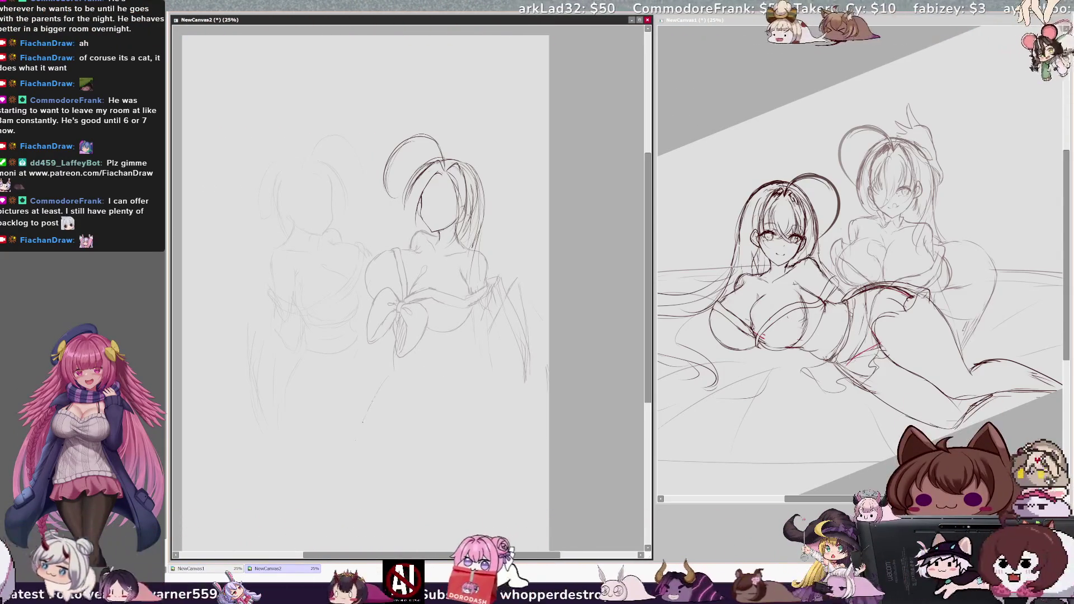
pyautogui.moveTo(361, 477); pyautogui.dragTo(395, 485)
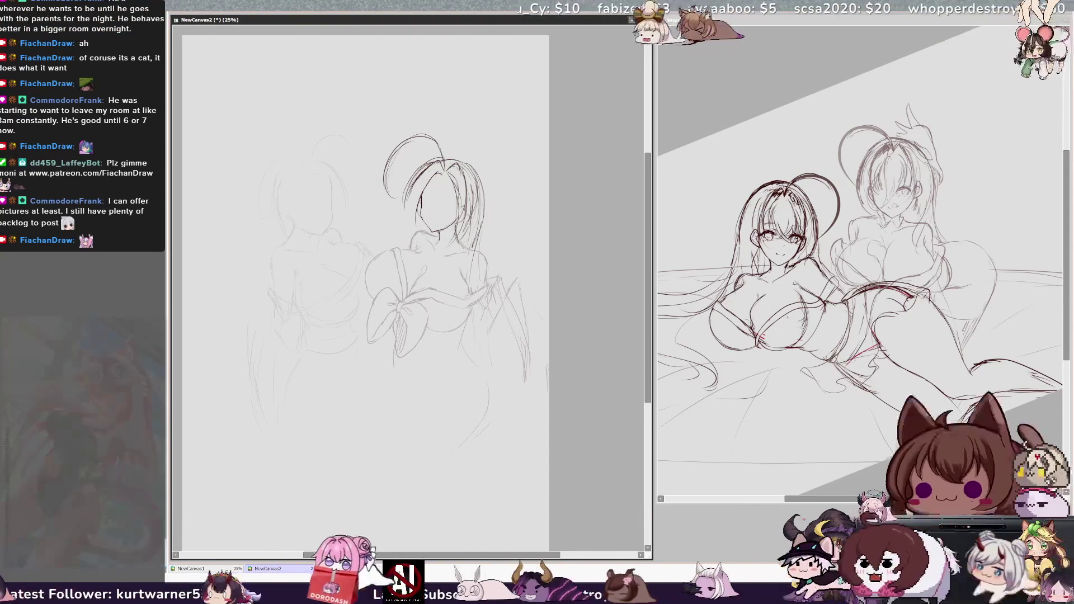
pyautogui.moveTo(394, 361); pyautogui.dragTo(481, 426)
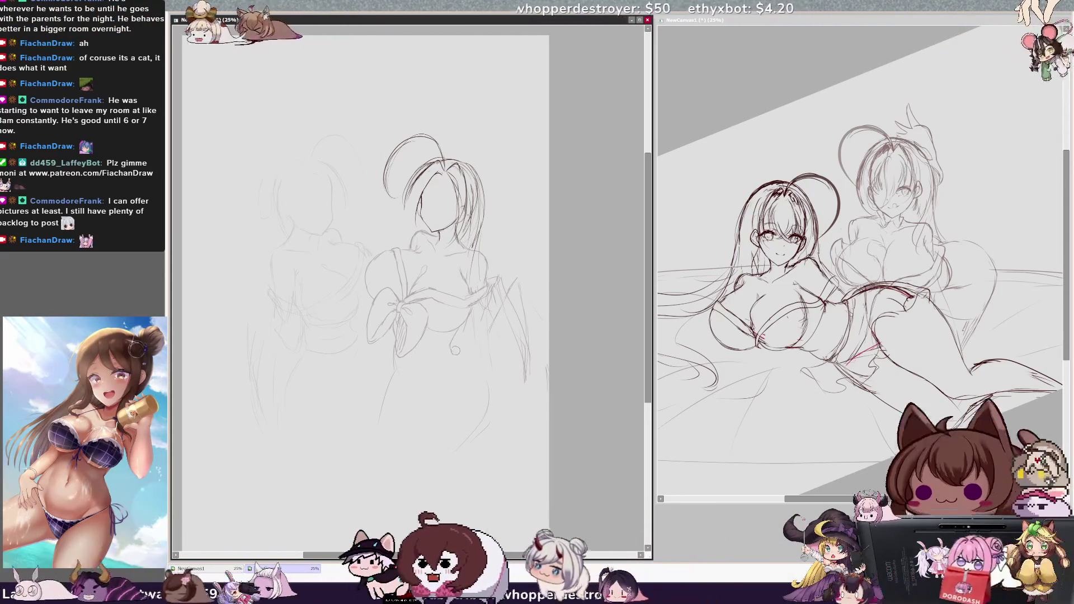
# Check the mirrored view, discard a trial leg stroke, and trace the waist contour in red.
pyautogui.press('h')
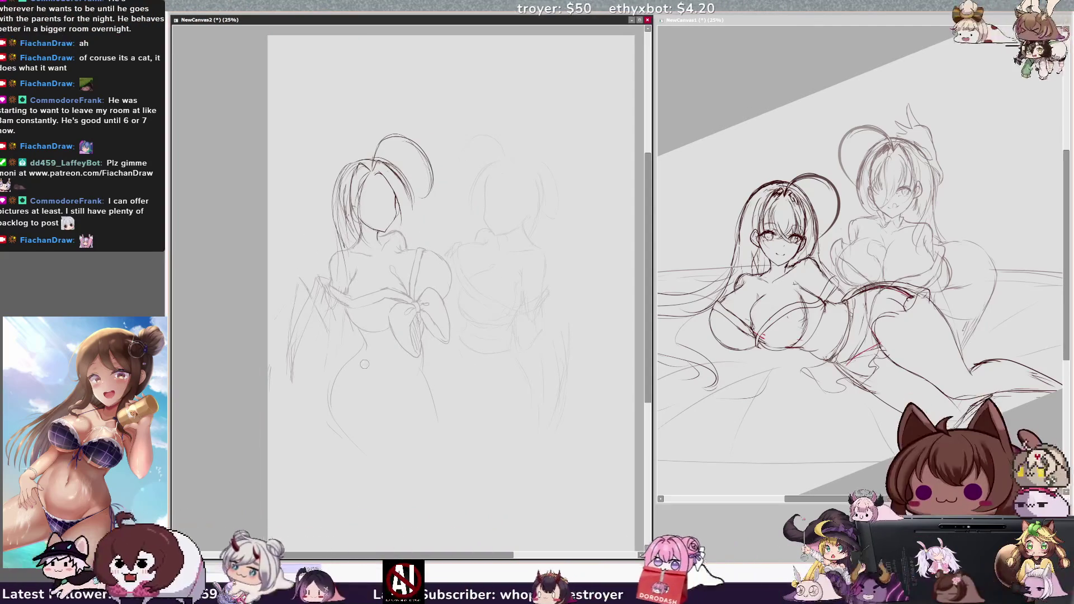
pyautogui.press('h')
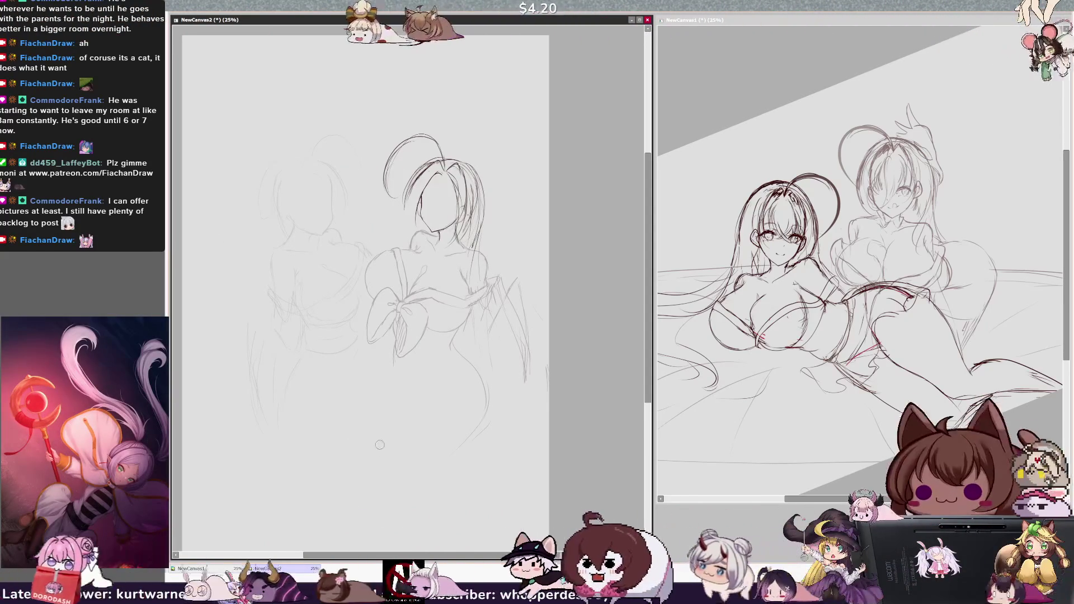
pyautogui.moveTo(411, 358); pyautogui.dragTo(424, 460)
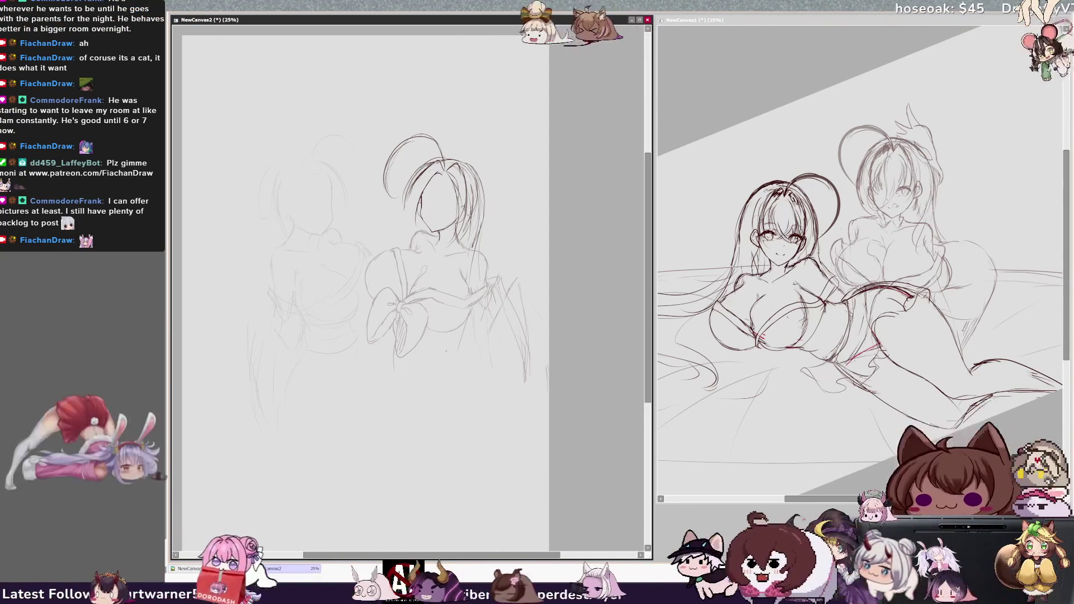
pyautogui.hotkey('ctrl', 'z')
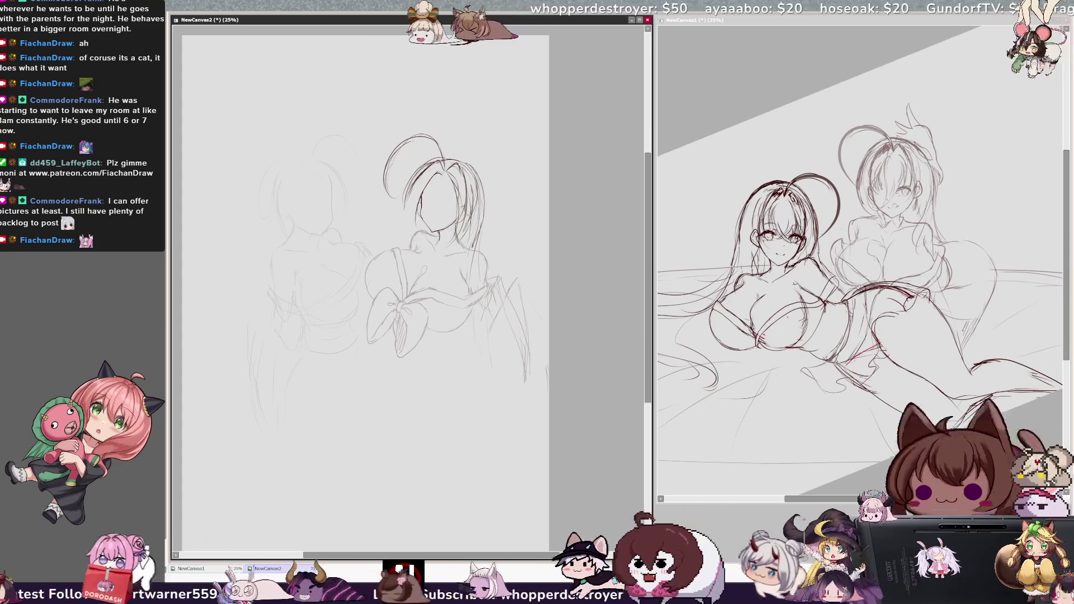
pyautogui.moveTo(397, 290); pyautogui.dragTo(402, 336)
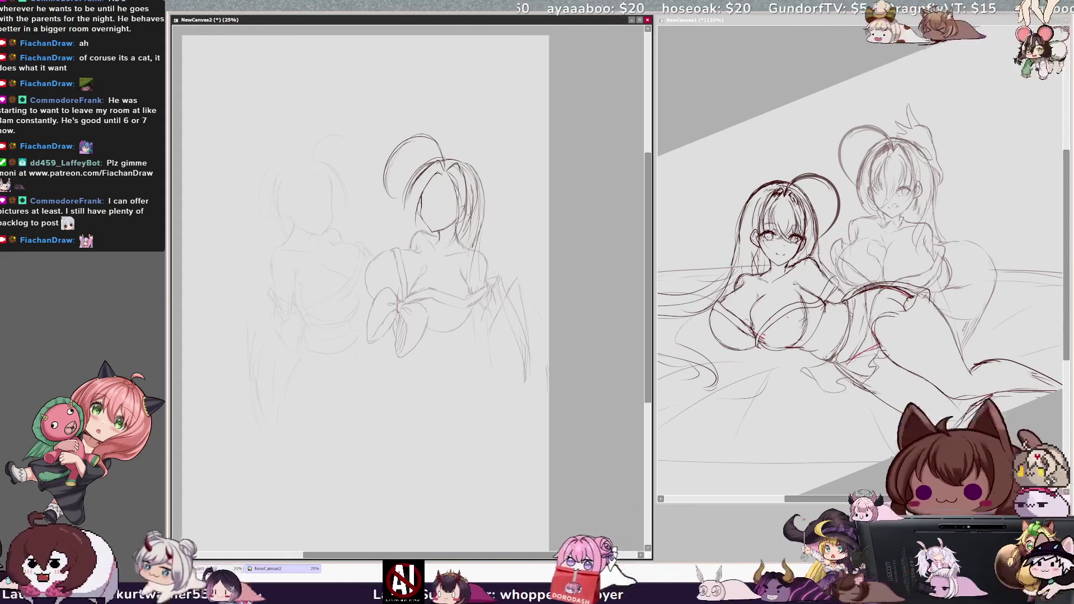
pyautogui.moveTo(404, 328); pyautogui.dragTo(399, 371)
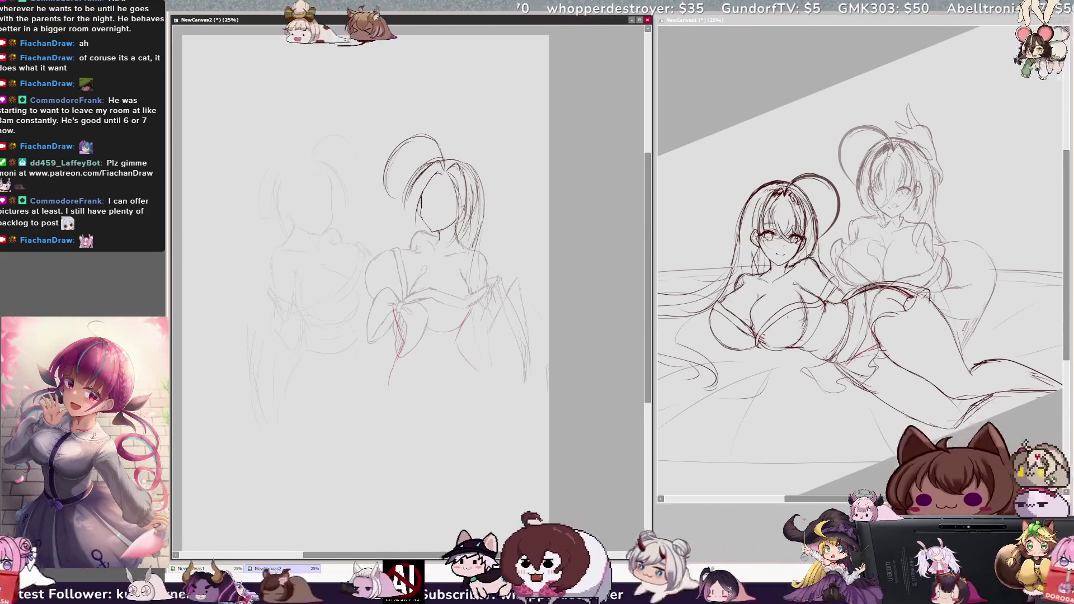
# Trace the red hip contour downward and curve it around the bottom of the legs.
pyautogui.moveTo(473, 364)
pyautogui.mouseDown()
pyautogui.moveTo(482, 398)
pyautogui.moveTo(455, 448)
pyautogui.mouseUp()
pyautogui.hotkey('ctrl', 'z')
pyautogui.moveTo(481, 397); pyautogui.dragTo(392, 480)
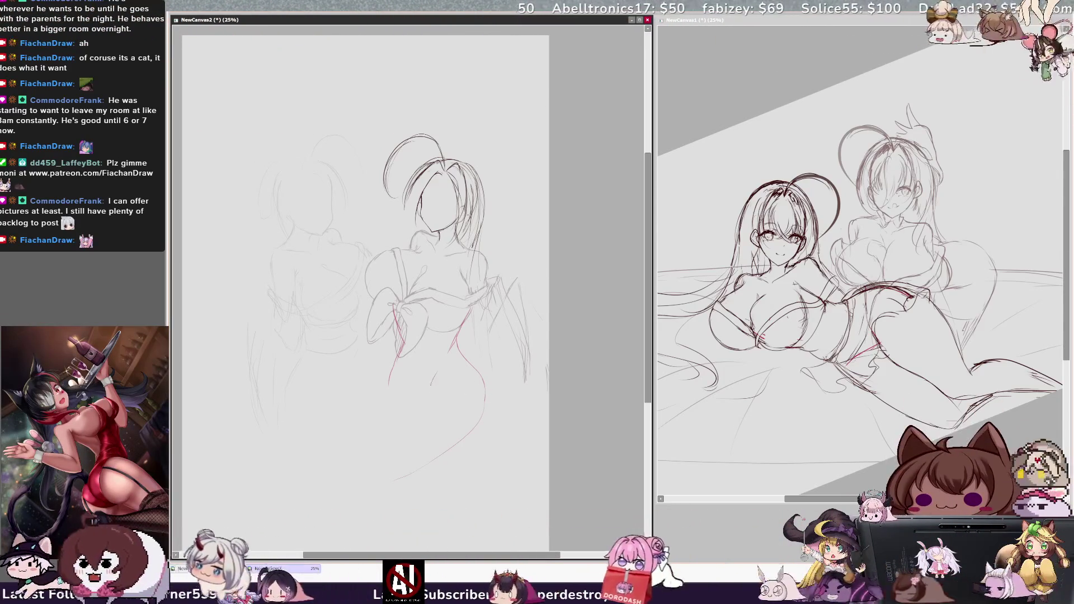
pyautogui.moveTo(442, 378); pyautogui.dragTo(379, 452)
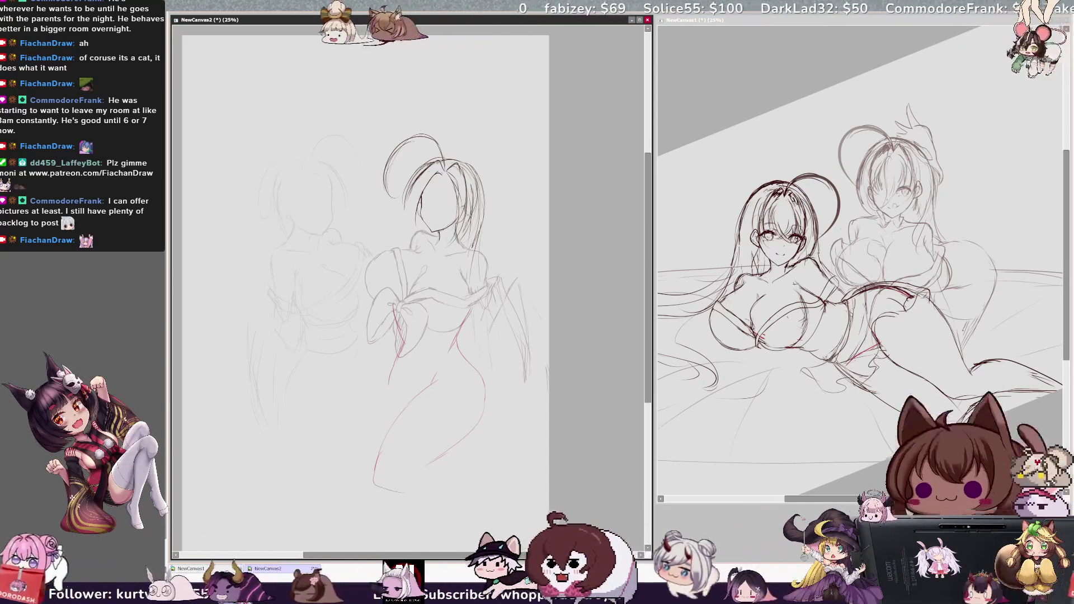
pyautogui.moveTo(375, 487)
pyautogui.mouseDown()
pyautogui.moveTo(407, 494)
pyautogui.moveTo(452, 471)
pyautogui.mouseUp()
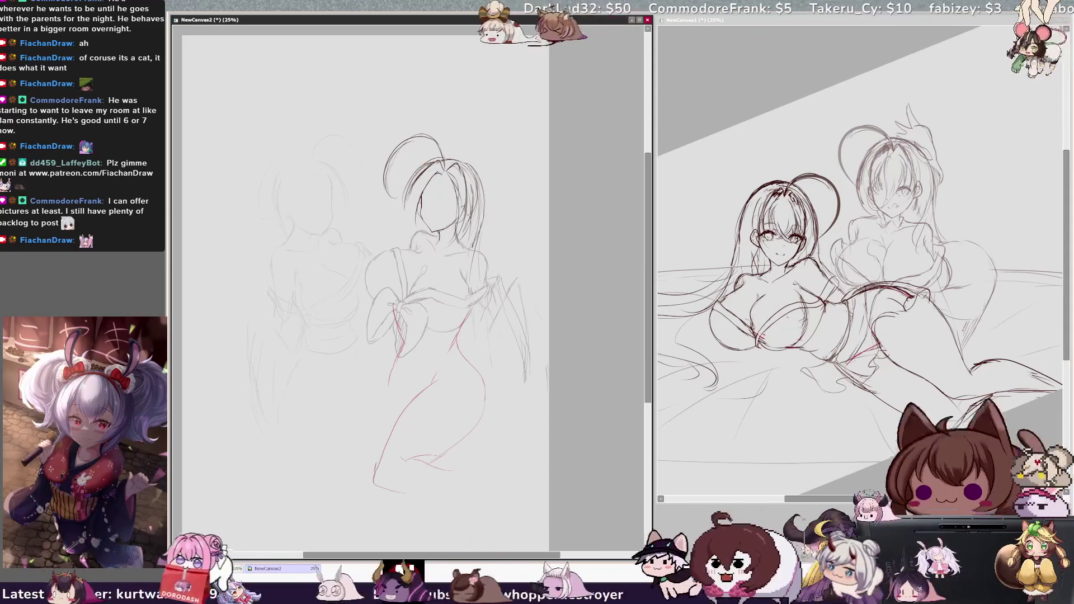
pyautogui.moveTo(381, 465)
pyautogui.mouseDown()
pyautogui.moveTo(411, 498)
pyautogui.moveTo(445, 489)
pyautogui.mouseUp()
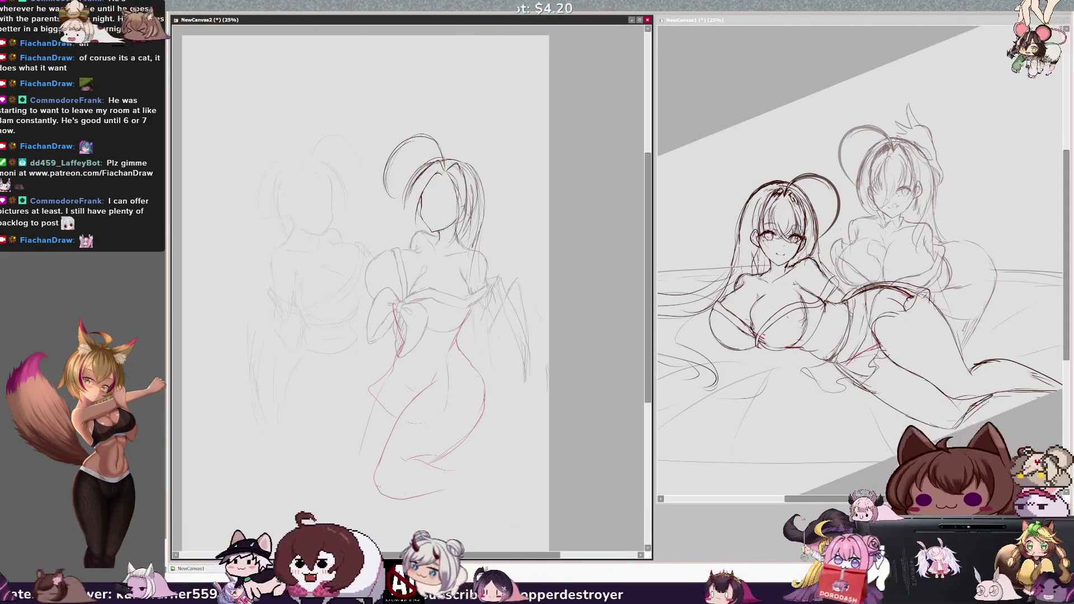
pyautogui.press('h')
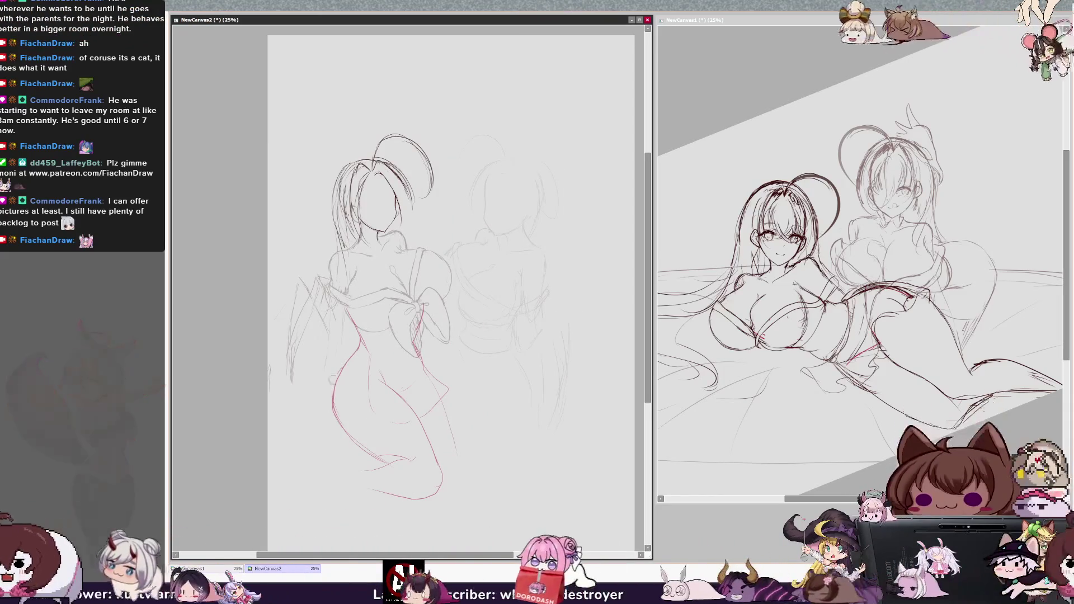
# Erase part of the red body line, add a faint waist line, and undo recent leg strokes.
pyautogui.moveTo(334, 404)
pyautogui.mouseDown()
pyautogui.moveTo(345, 436)
pyautogui.moveTo(389, 454)
pyautogui.mouseUp()
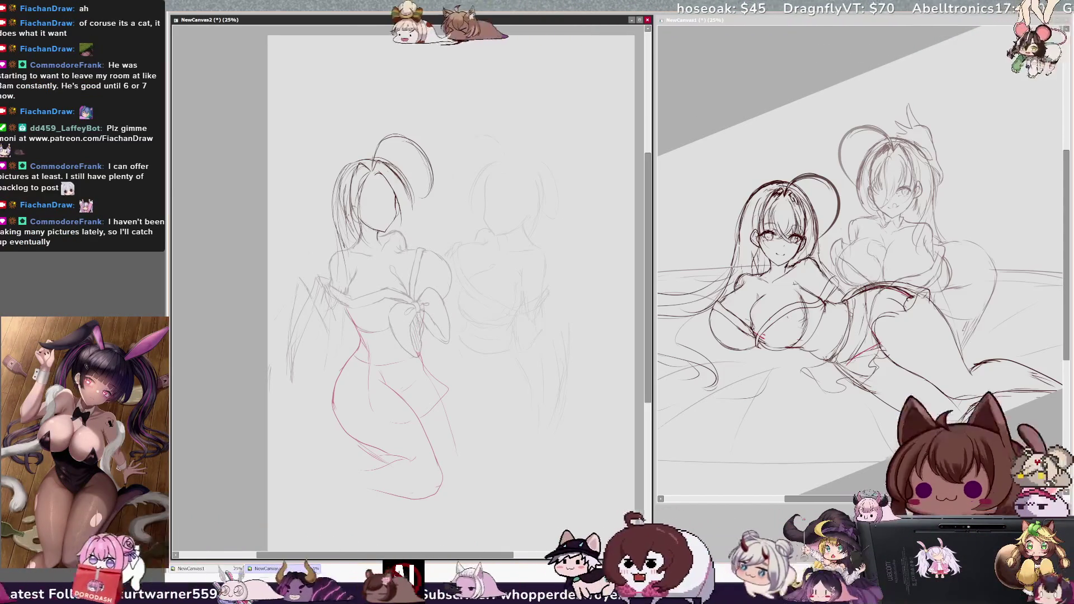
pyautogui.moveTo(420, 313); pyautogui.dragTo(435, 381)
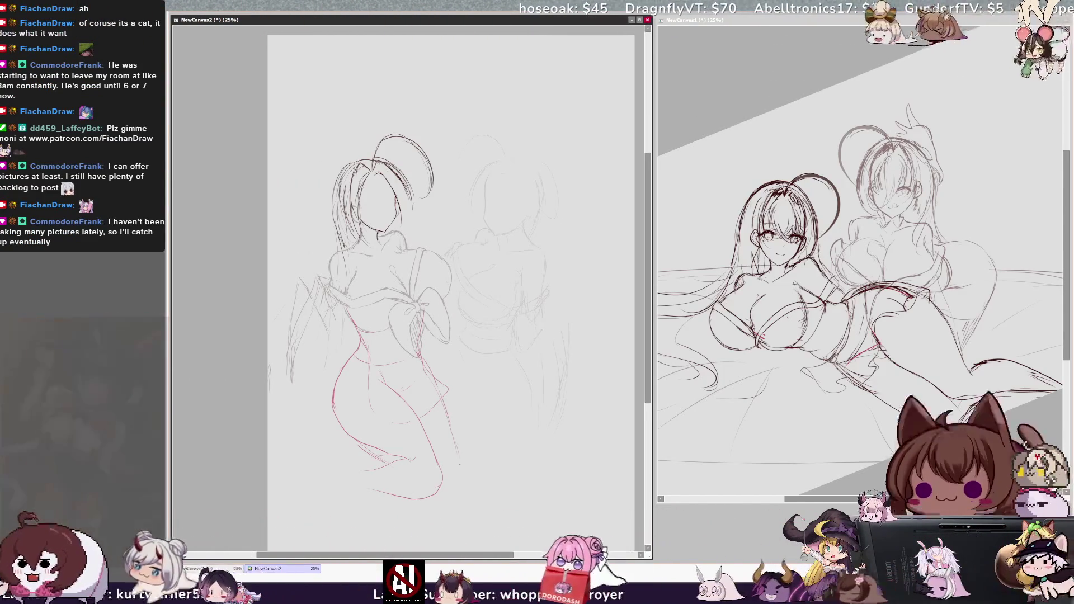
pyautogui.press('h')
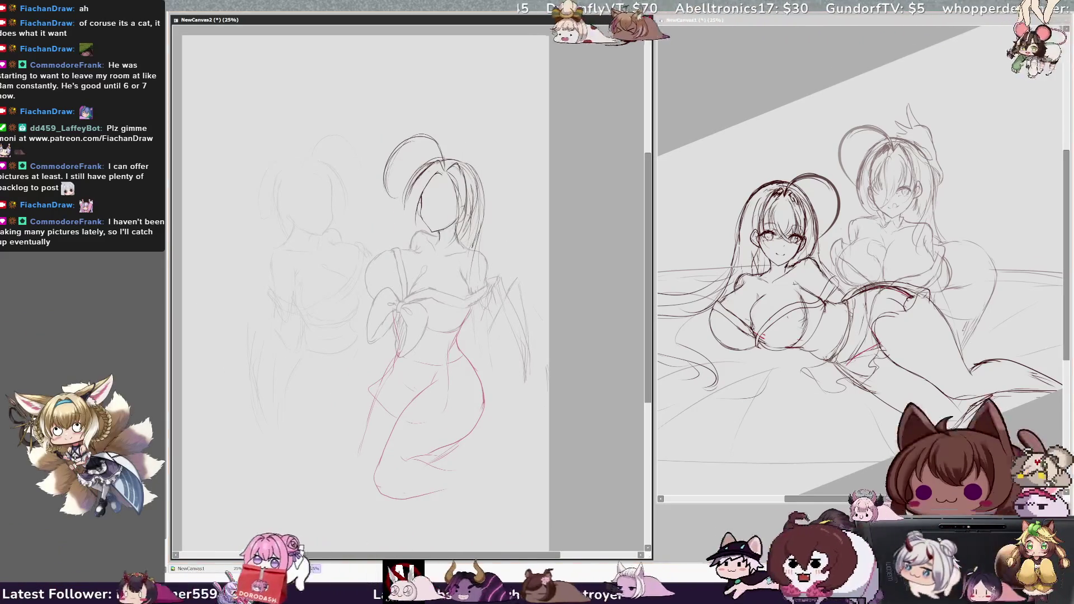
pyautogui.hotkey('ctrl', 'z')
pyautogui.hotkey('ctrl', 'z')
pyautogui.hotkey('ctrl', 'z')
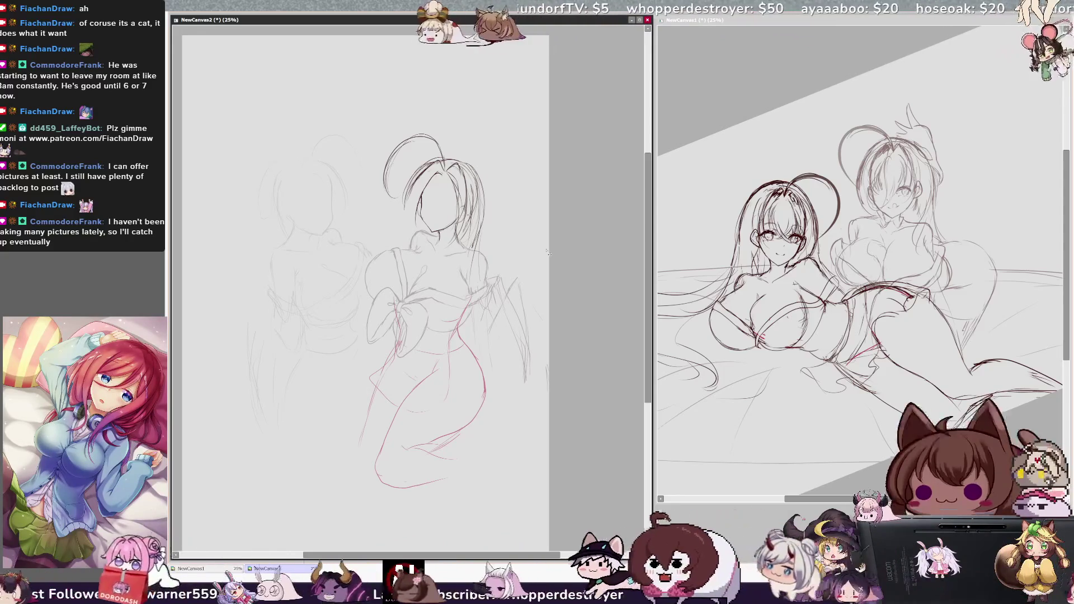
# Rotate the red-lined figure clockwise with Ctrl+T so her legs swing left, then commit.
pyautogui.press('h')
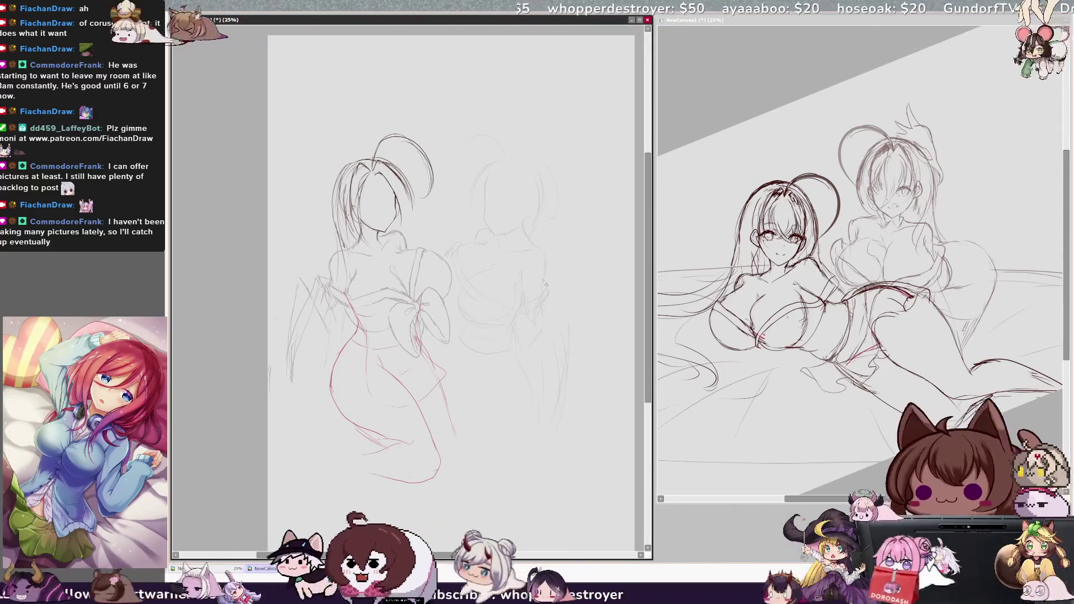
pyautogui.hotkey('ctrl', 't')
pyautogui.moveTo(472, 469); pyautogui.dragTo(450, 484)
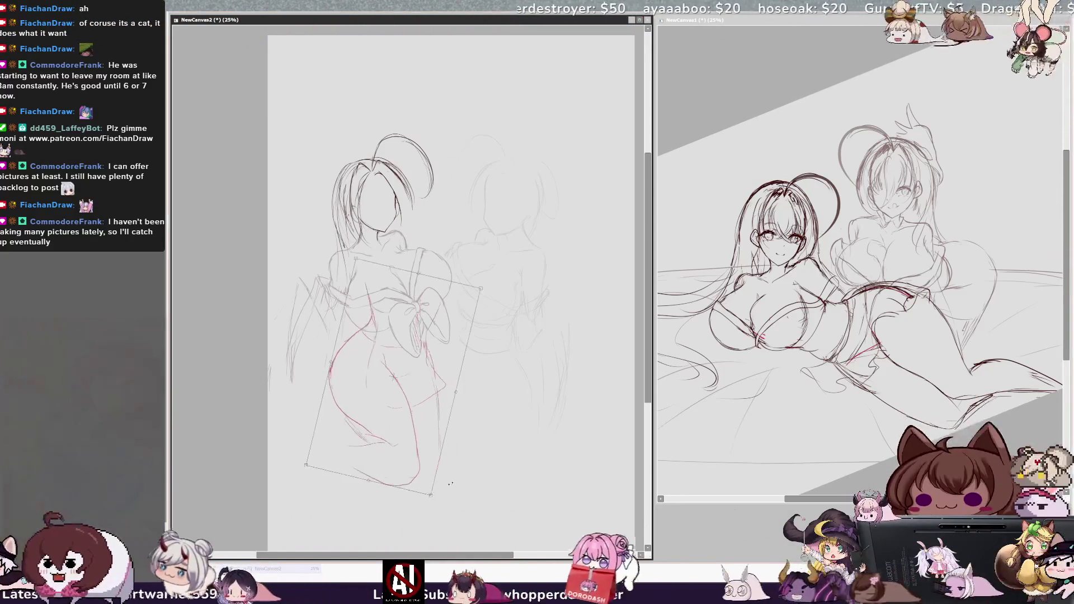
pyautogui.press('h')
pyautogui.moveTo(551, 409); pyautogui.dragTo(538, 465)
pyautogui.press('Return')
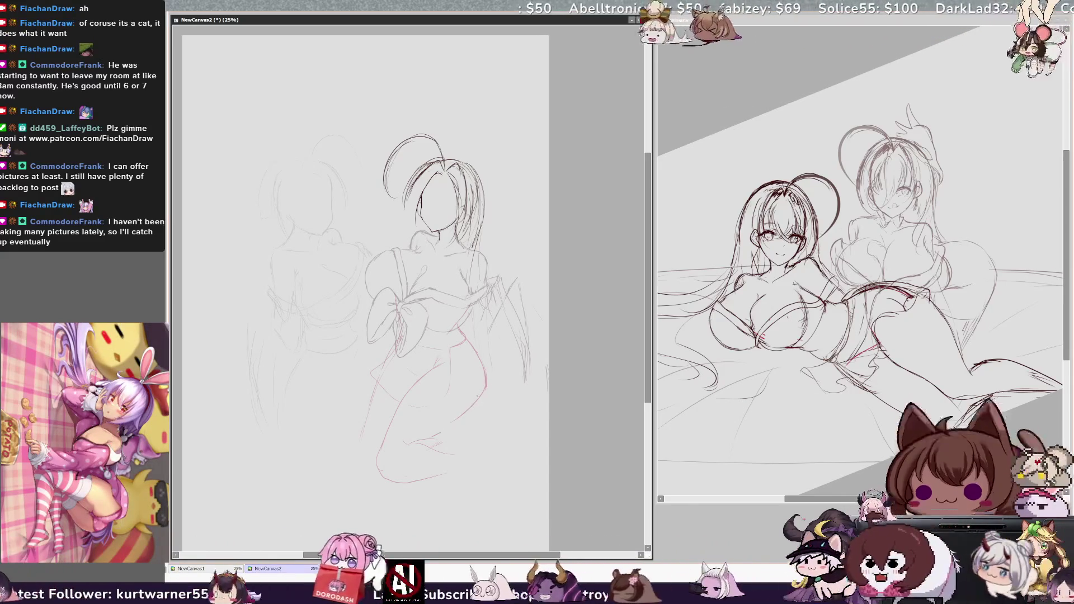
# Redraw the short red hip line and add a red contour beside the legs with a knee mark.
pyautogui.press('h')
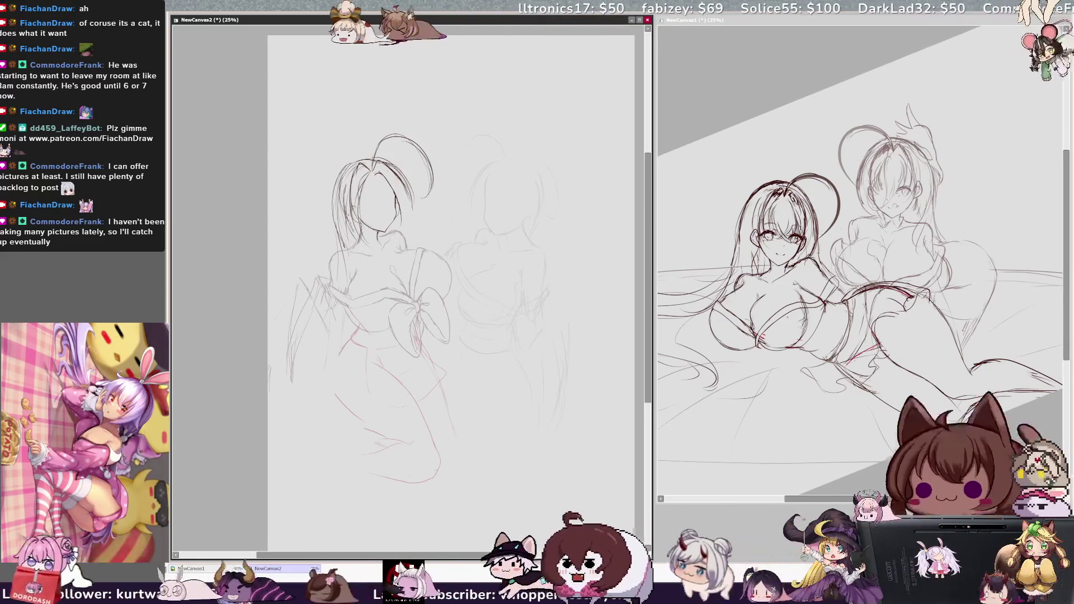
pyautogui.hotkey('ctrl', 'z')
pyautogui.moveTo(333, 383); pyautogui.dragTo(340, 404)
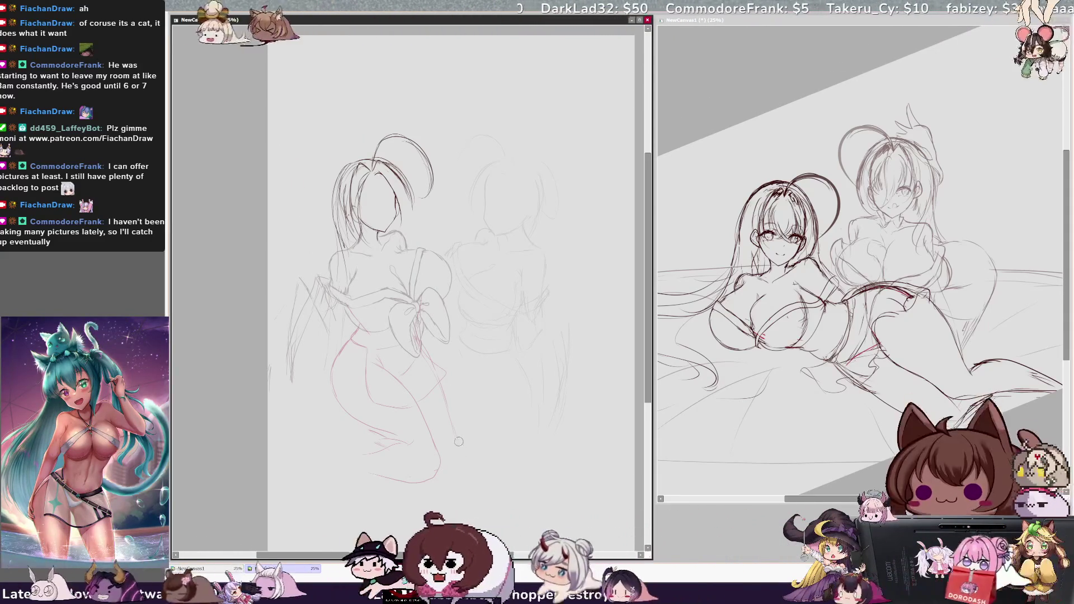
pyautogui.press('h')
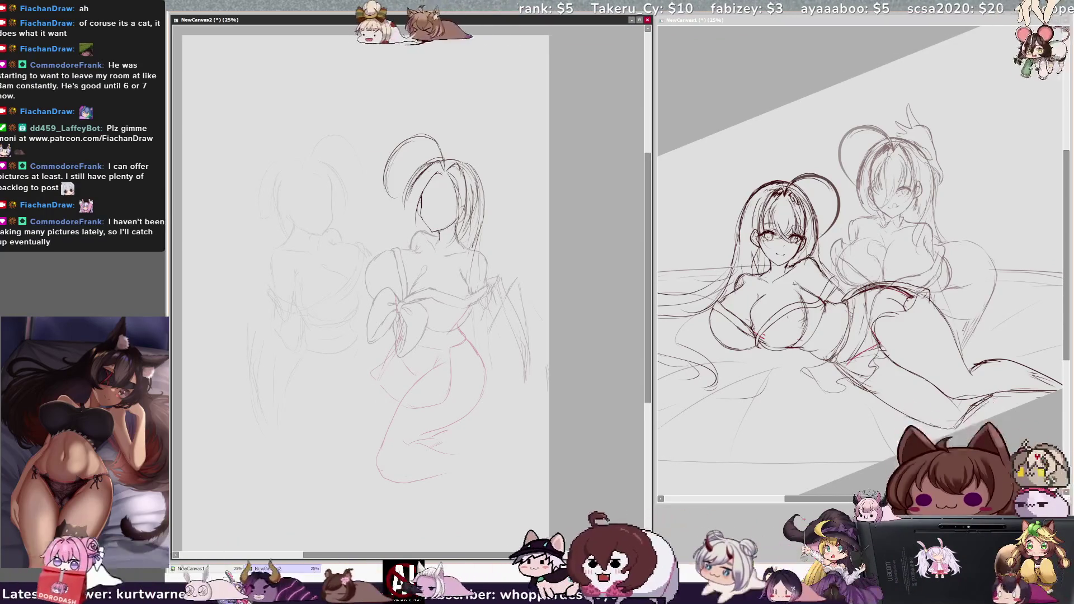
pyautogui.moveTo(333, 451); pyautogui.dragTo(395, 369)
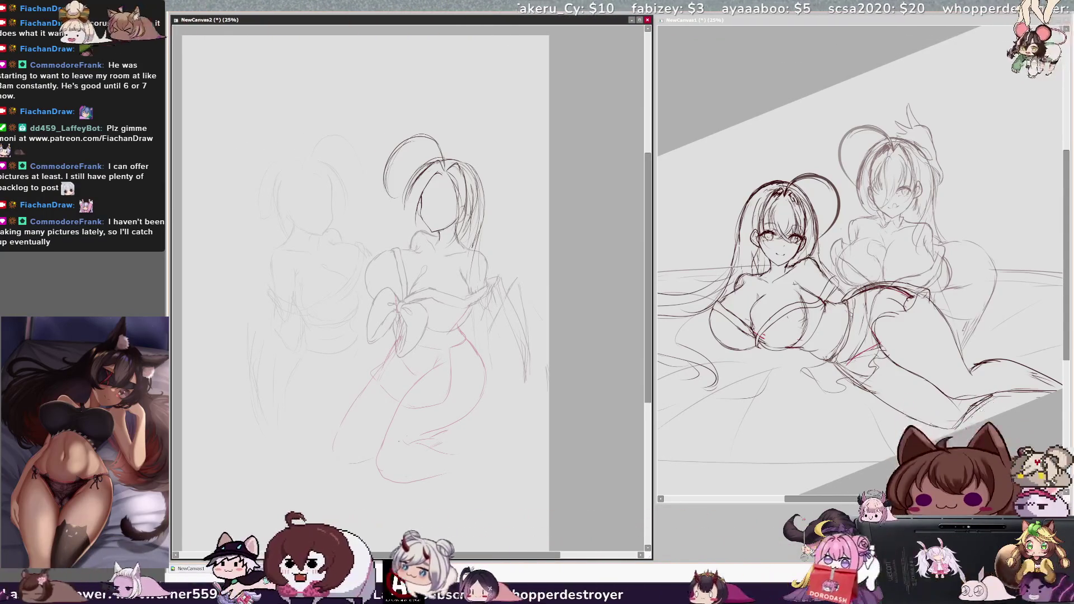
pyautogui.moveTo(414, 444)
pyautogui.mouseDown()
pyautogui.moveTo(439, 447)
pyautogui.moveTo(398, 450)
pyautogui.mouseUp()
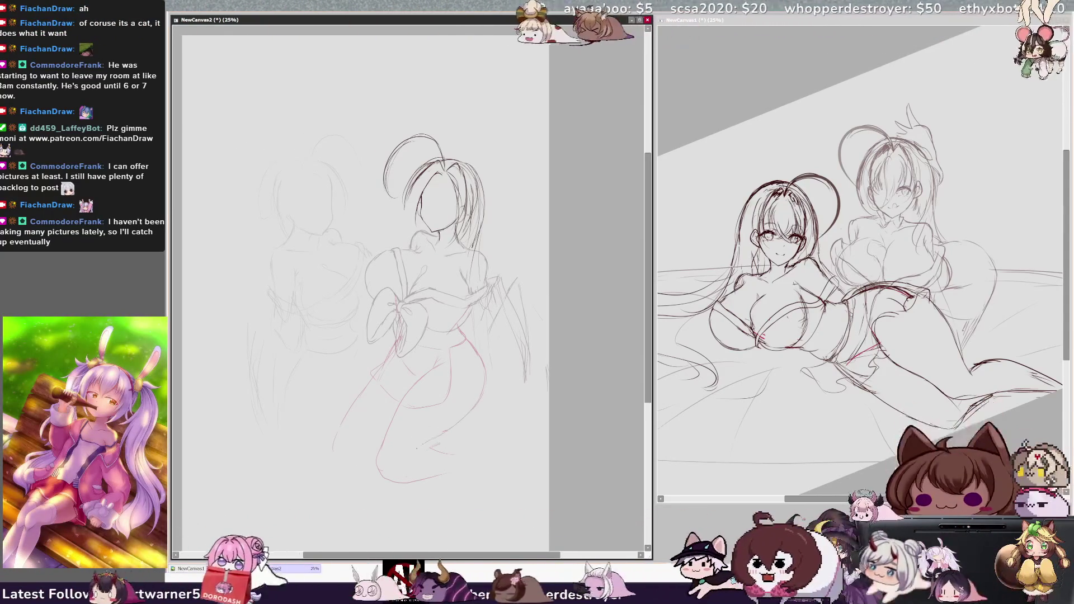
# Add a red contour stroke along the right figure's knee and lower leg.
pyautogui.moveTo(446, 431)
pyautogui.mouseDown()
pyautogui.moveTo(382, 472)
pyautogui.moveTo(458, 465)
pyautogui.mouseUp()
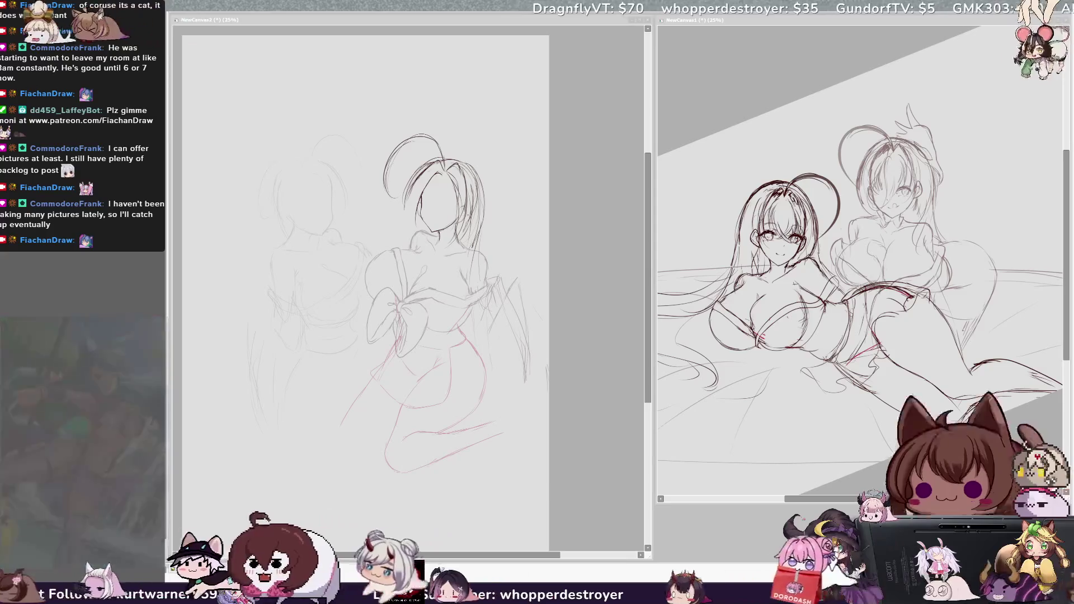
pyautogui.click(632, 327)
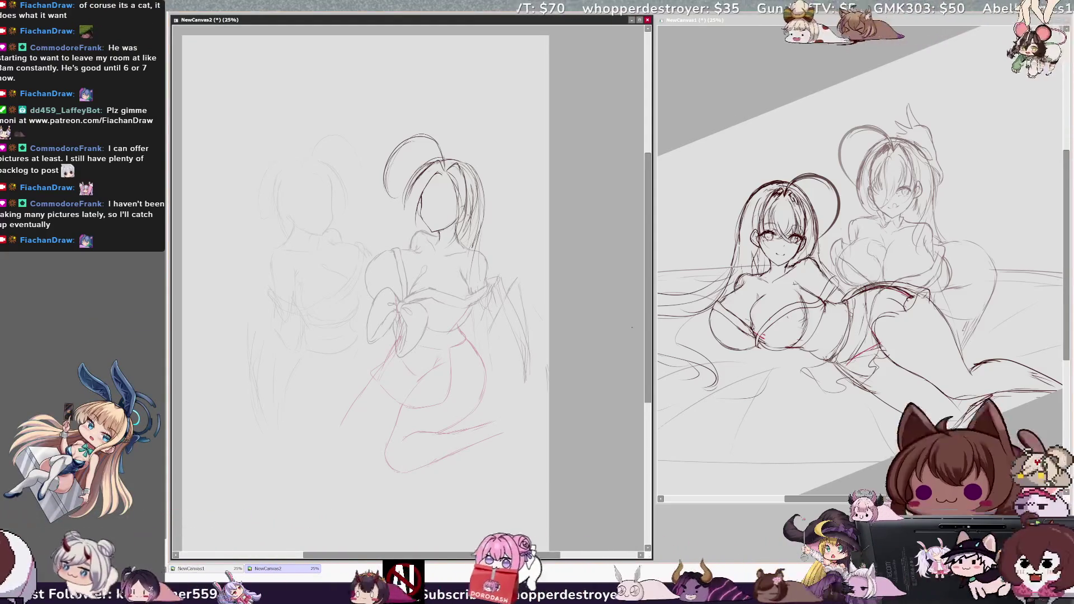
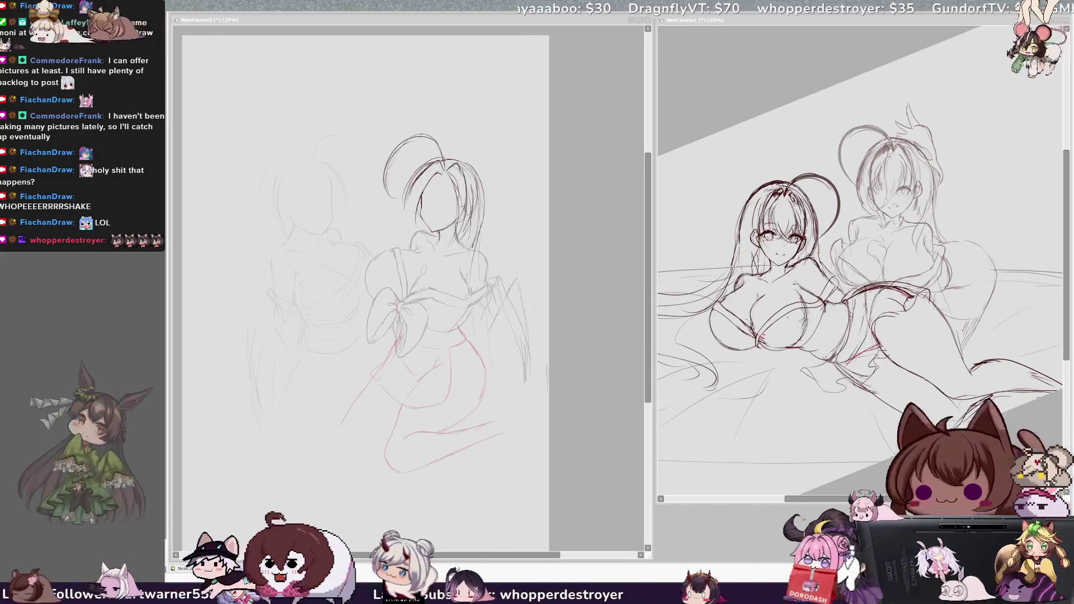
# Rotate the kneeling figure sketch clockwise after checking it in the mirrored view.
pyautogui.press('h')
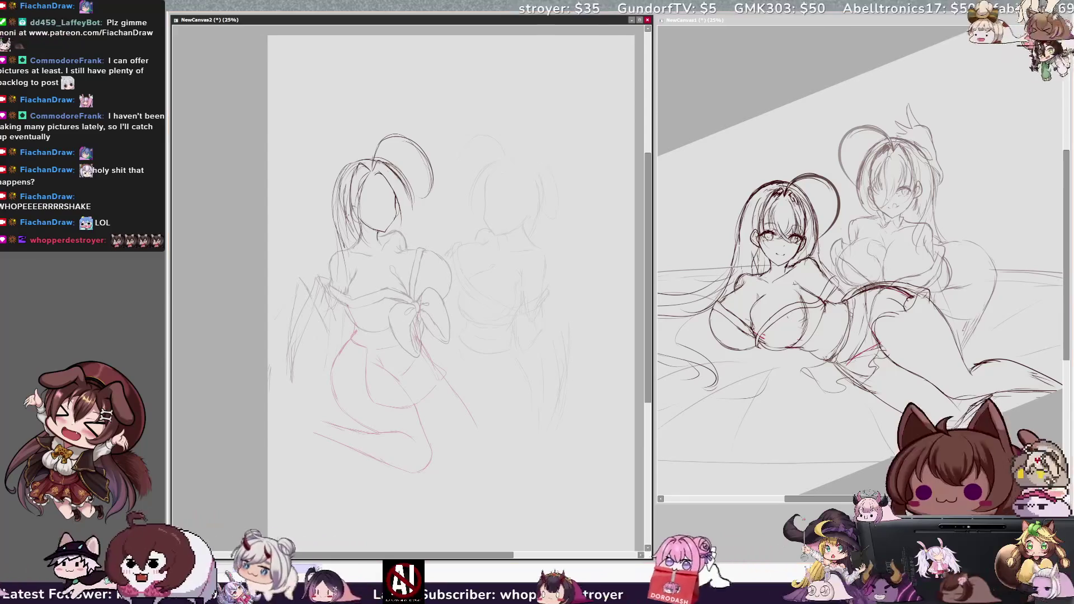
pyautogui.moveTo(444, 438); pyautogui.dragTo(437, 442)
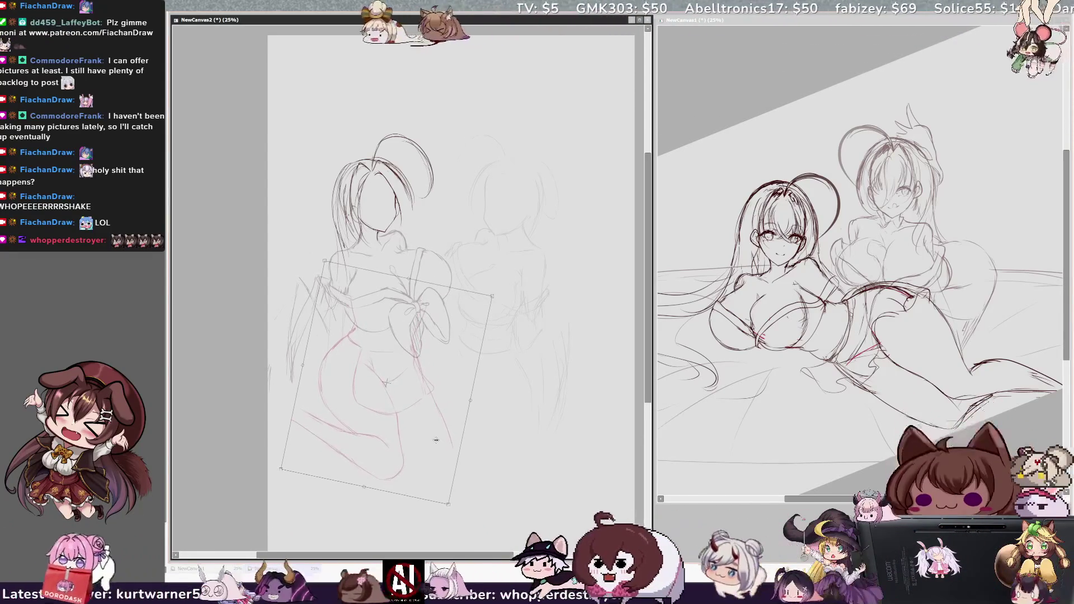
pyautogui.press('Return')
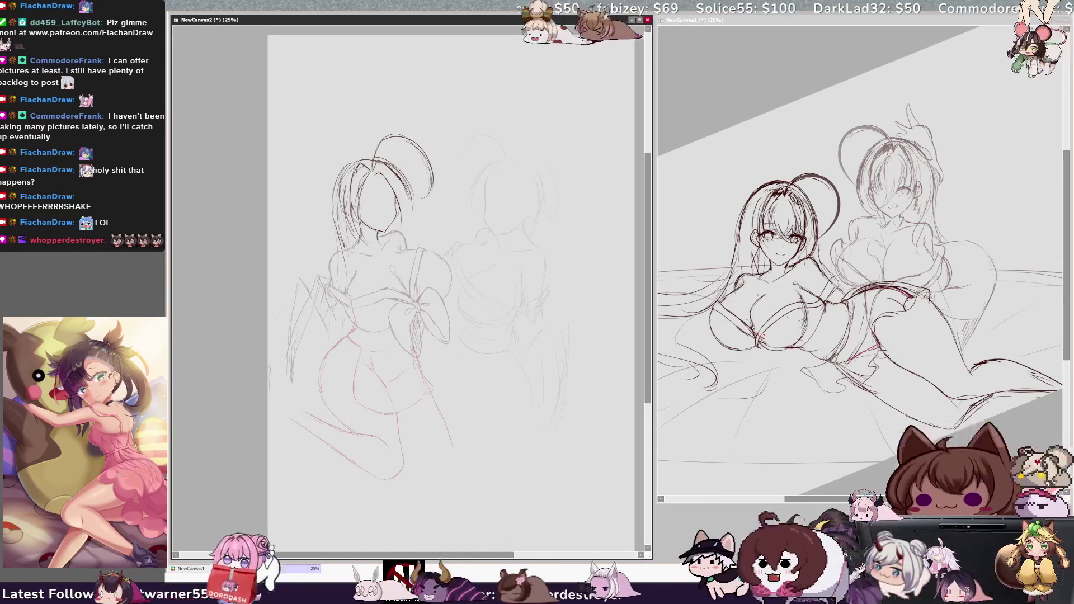
# Enlarge the figure sketch slightly and nudge it right and down.
pyautogui.hotkey('ctrl', 't')
pyautogui.moveTo(290, 482); pyautogui.dragTo(285, 492)
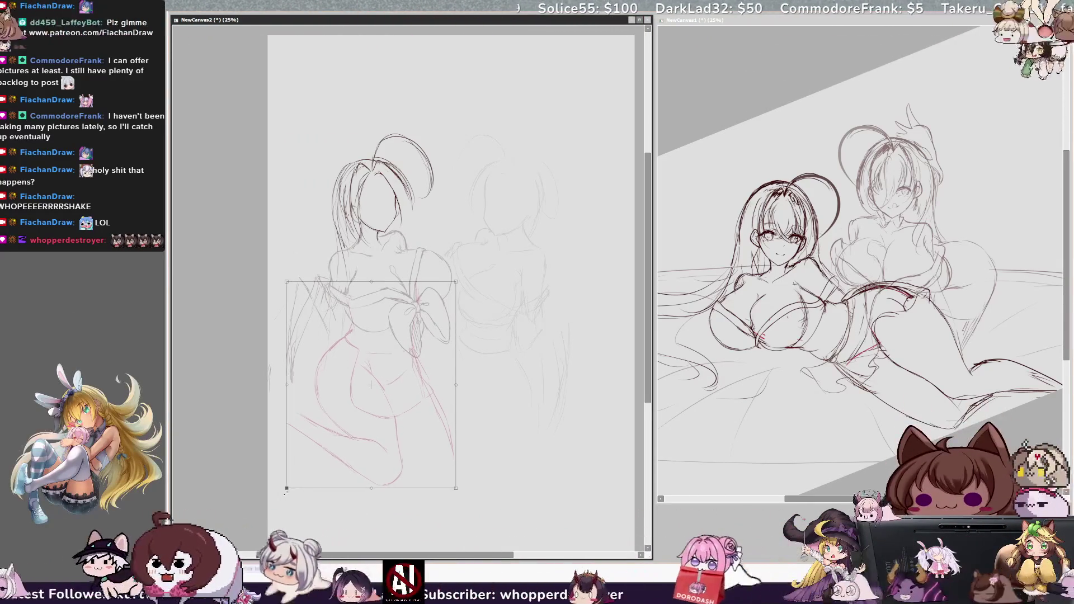
pyautogui.moveTo(342, 451); pyautogui.dragTo(347, 452)
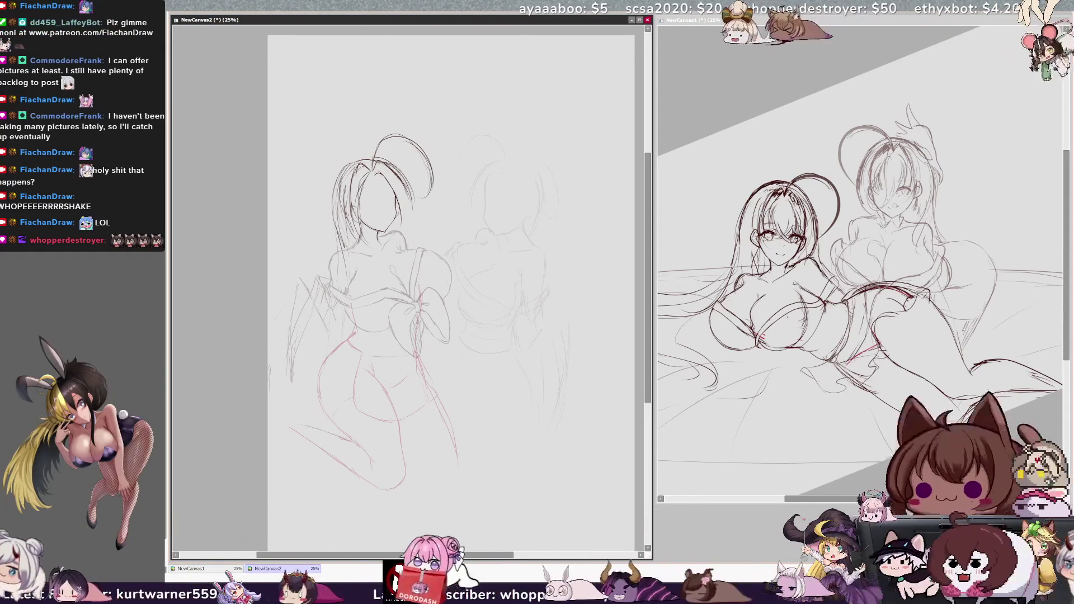
# Draw the back foot outline and check it in the mirrored view.
pyautogui.moveTo(301, 426); pyautogui.dragTo(271, 438)
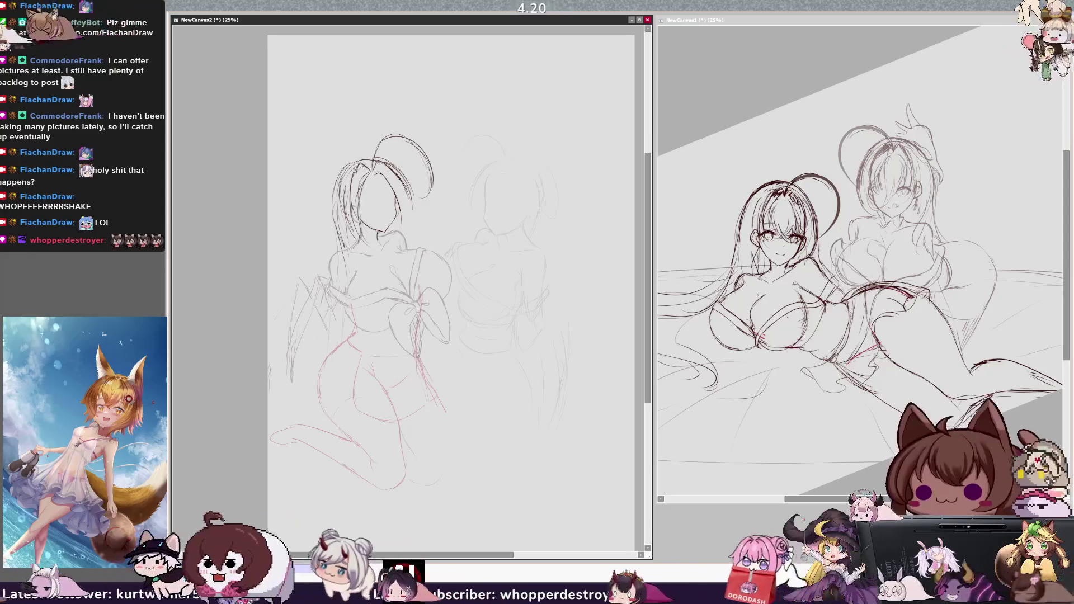
pyautogui.press('h')
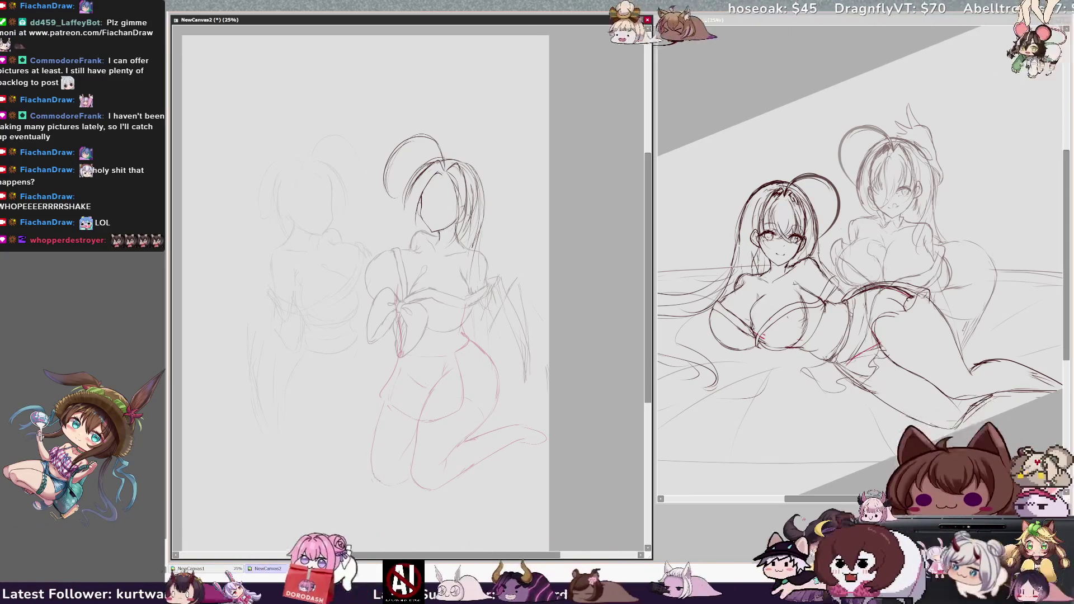
pyautogui.press('h')
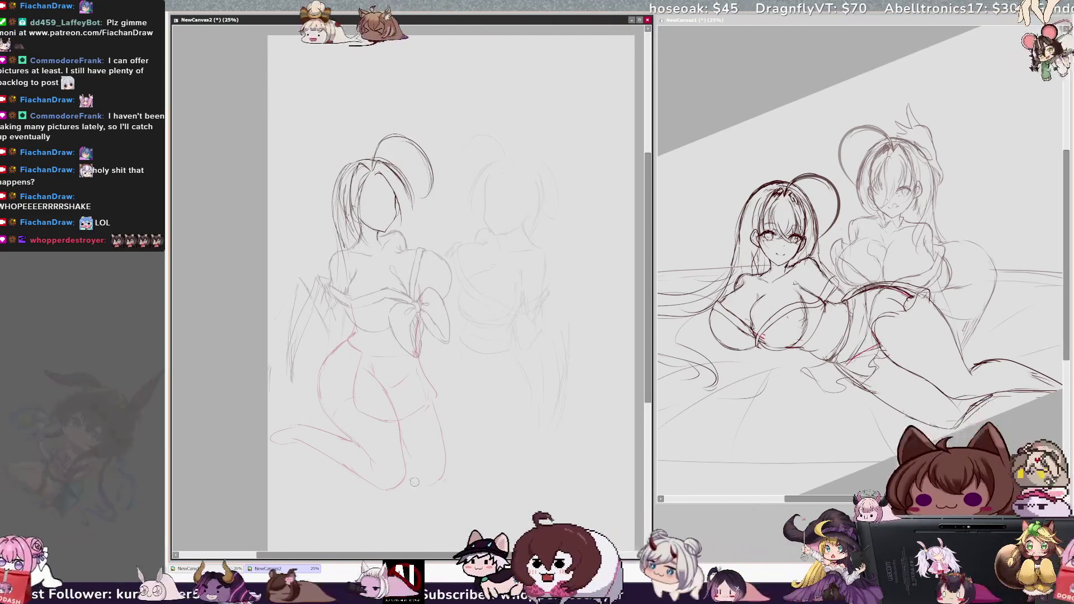
# Refine the right lower leg with a long line and short strokes.
pyautogui.moveTo(435, 421); pyautogui.dragTo(441, 470)
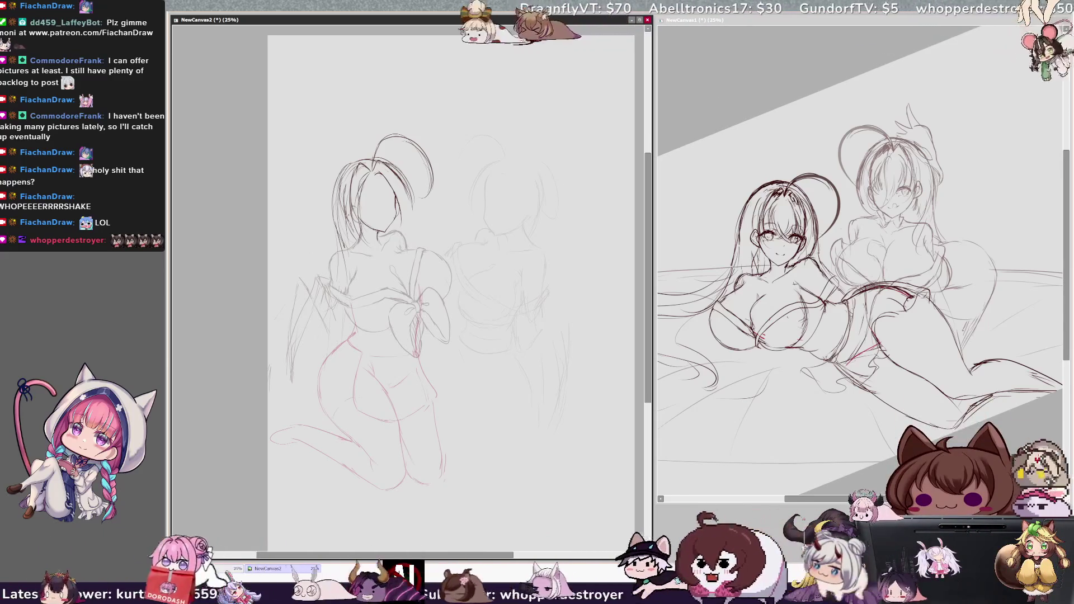
pyautogui.moveTo(431, 398); pyautogui.dragTo(436, 407)
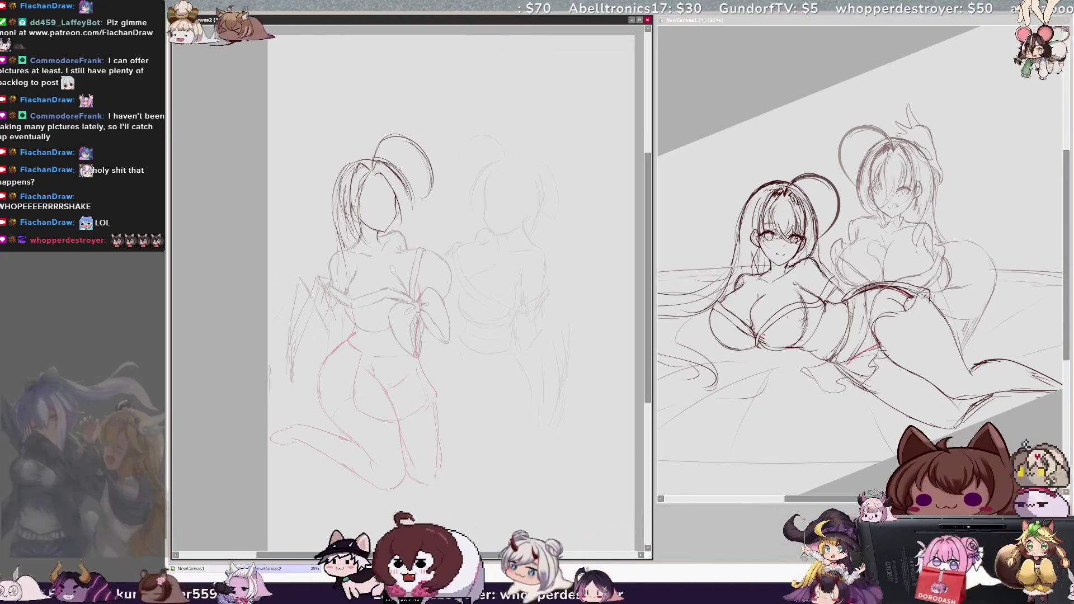
pyautogui.moveTo(439, 445); pyautogui.dragTo(439, 465)
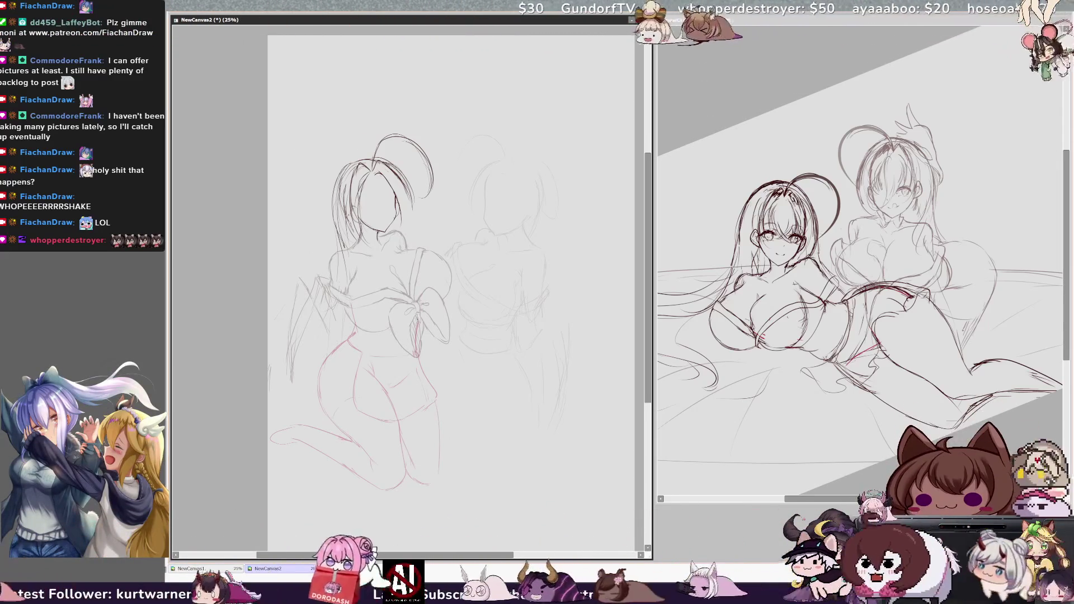
pyautogui.press('h')
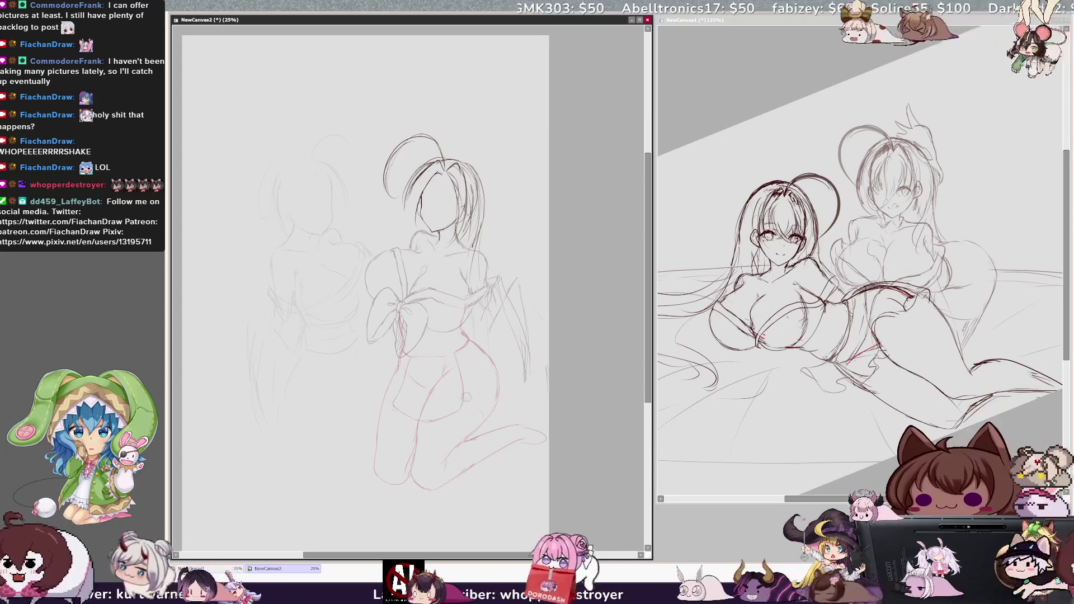
# Redraw the foot line at the bottom of the figure on NewCanvas2, checking it mirrored.
pyautogui.press('h')
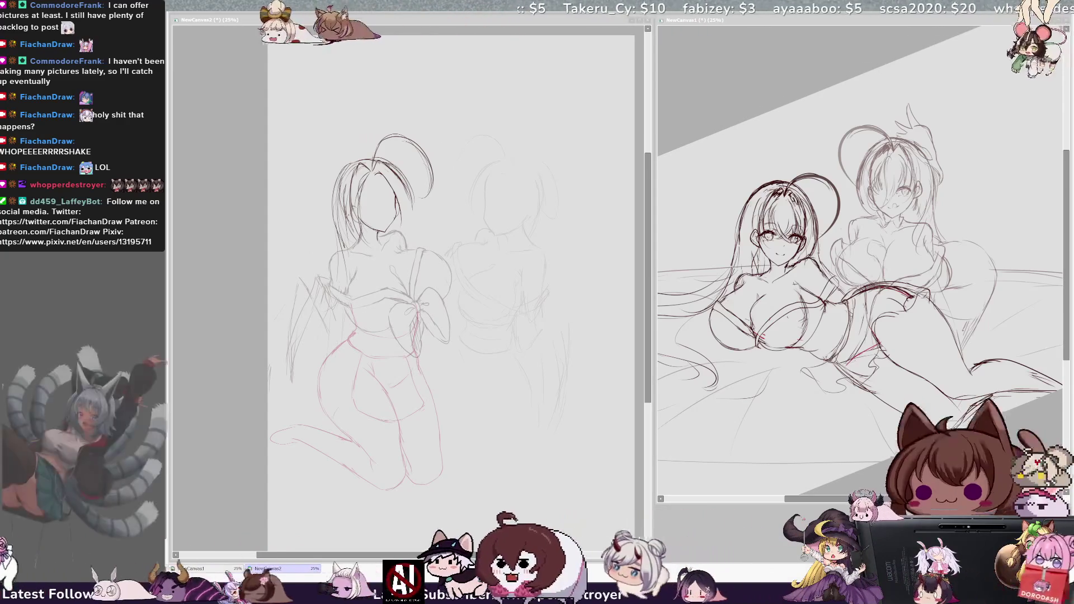
pyautogui.click(605, 267)
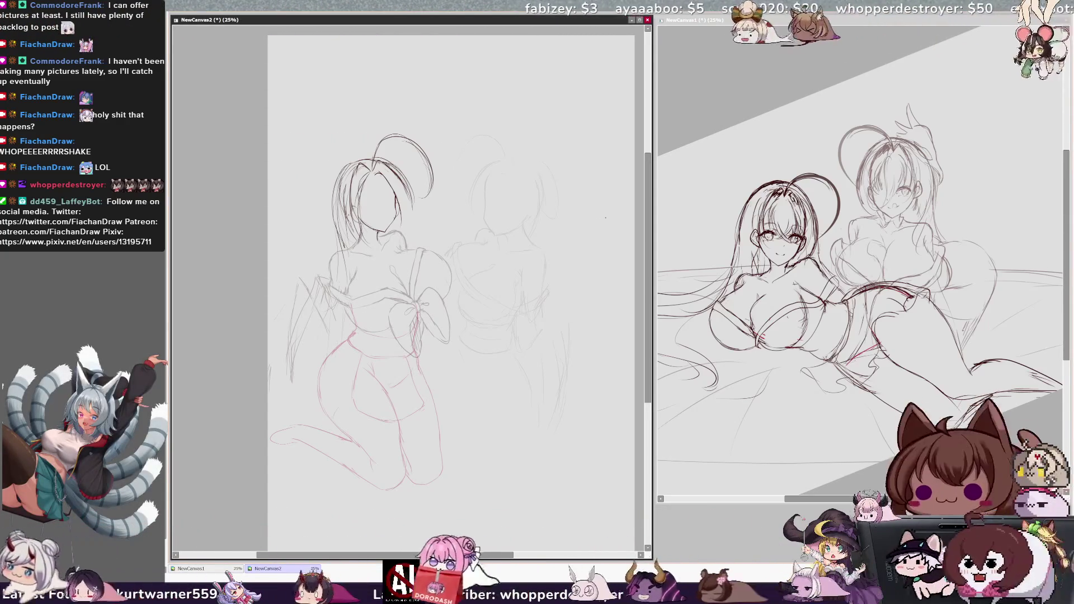
pyautogui.press('h')
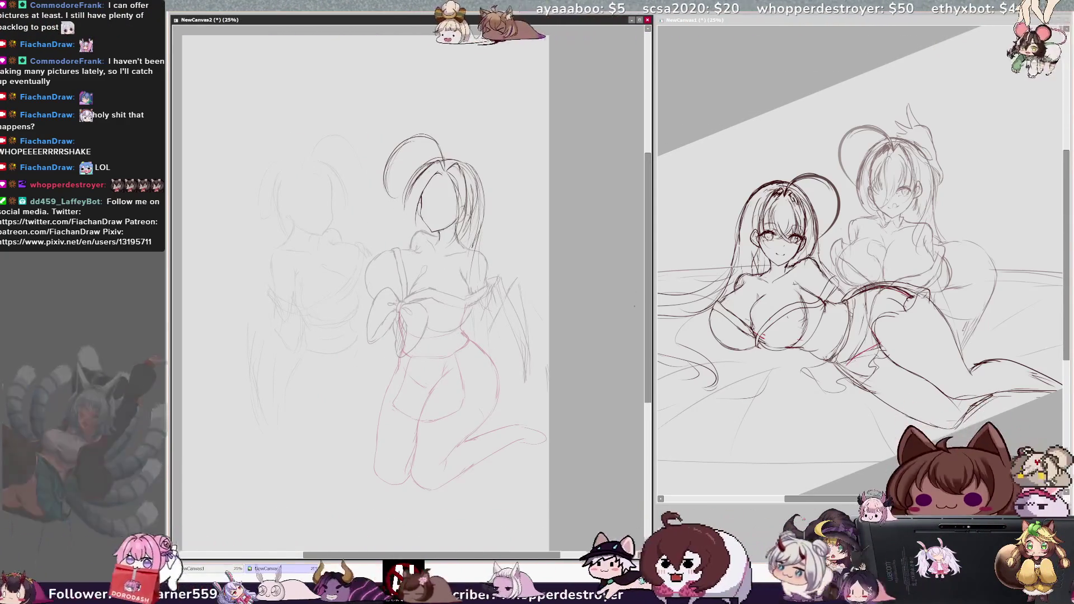
pyautogui.moveTo(363, 473); pyautogui.dragTo(394, 464)
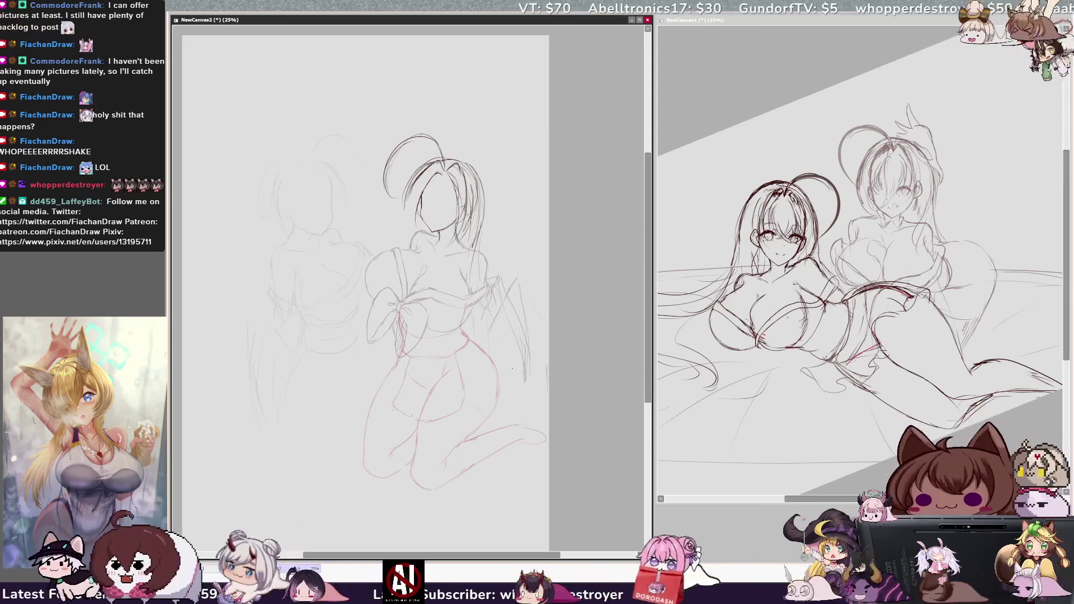
pyautogui.press('h')
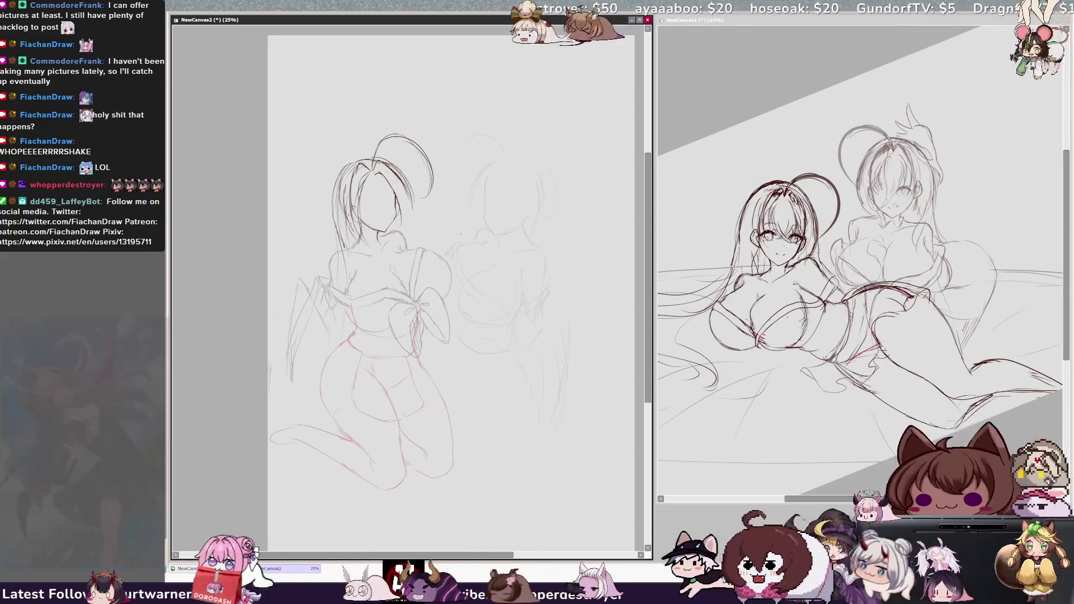
pyautogui.press('h')
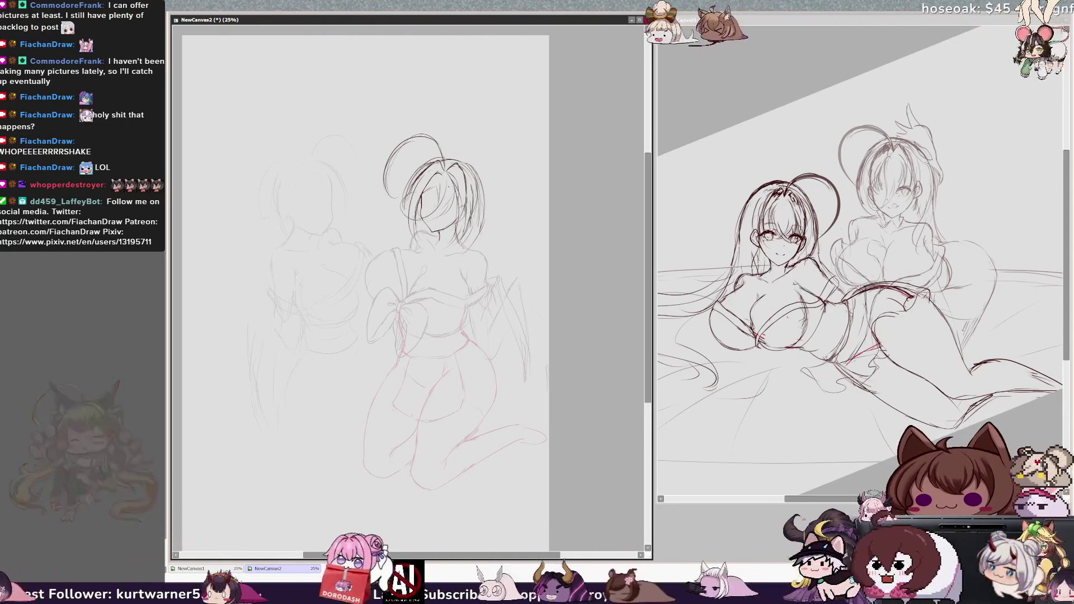
# Keep the last head stroke and sketch two long curves through the lower body and leg.
pyautogui.hotkey('ctrl', 'z')
pyautogui.hotkey('ctrl', 'y')
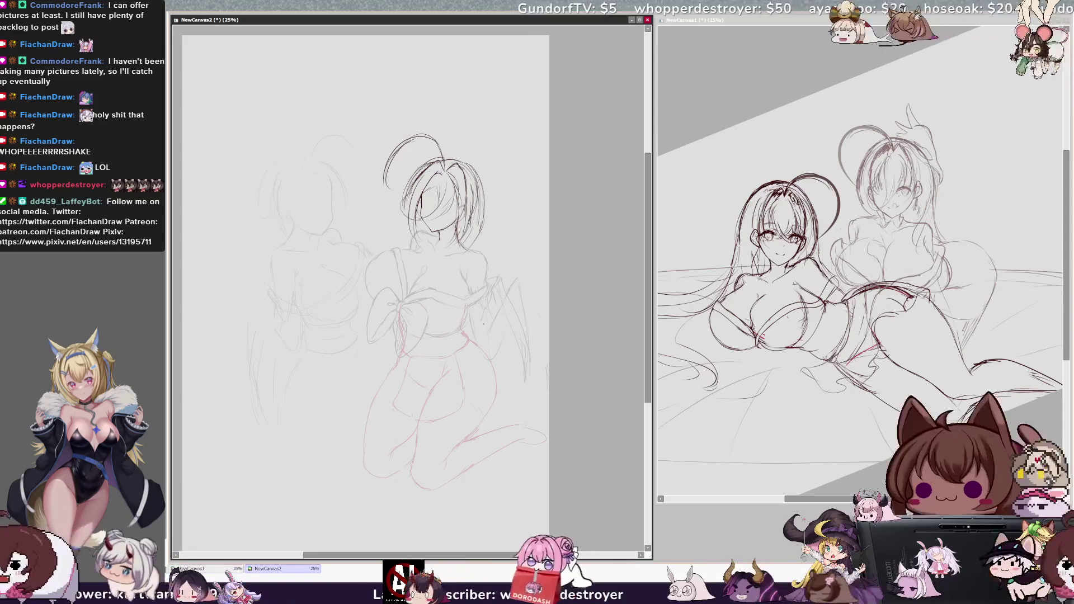
pyautogui.press('h')
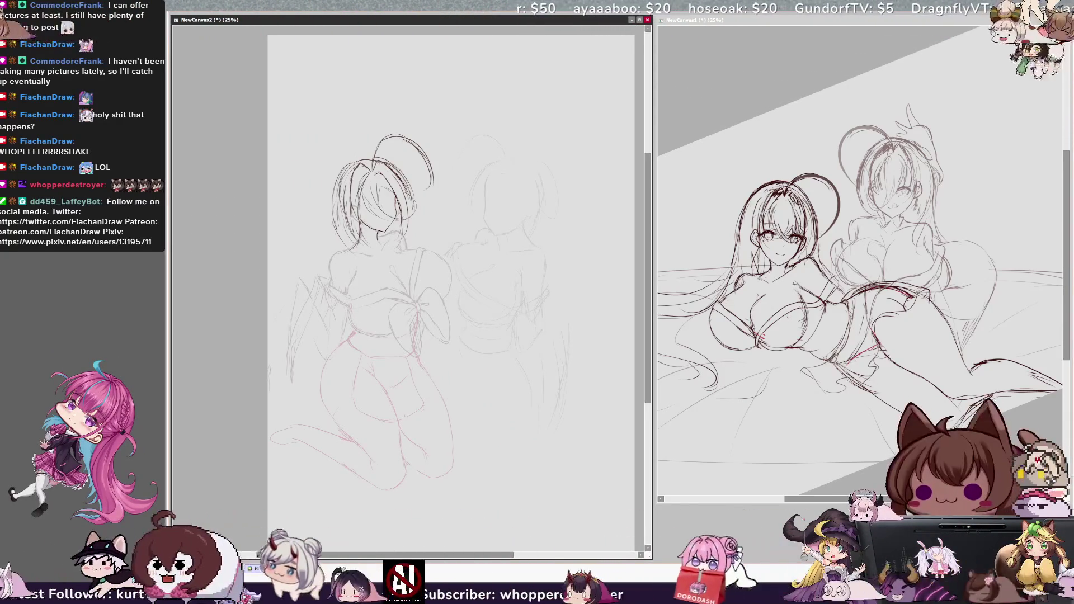
pyautogui.press('h')
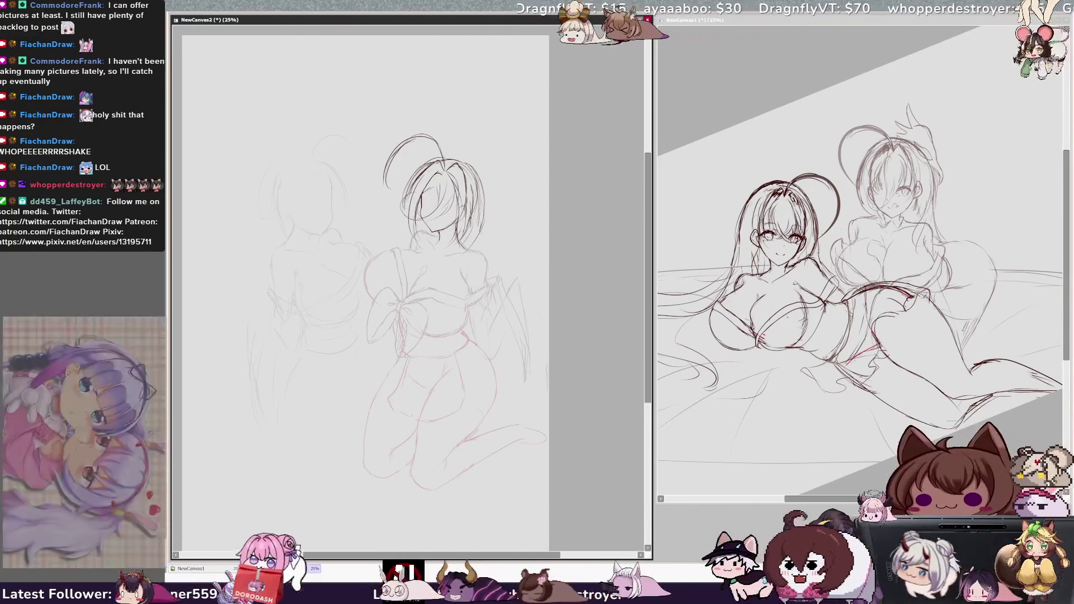
pyautogui.moveTo(352, 400)
pyautogui.mouseDown()
pyautogui.moveTo(559, 483)
pyautogui.moveTo(503, 340)
pyautogui.moveTo(466, 327)
pyautogui.mouseUp()
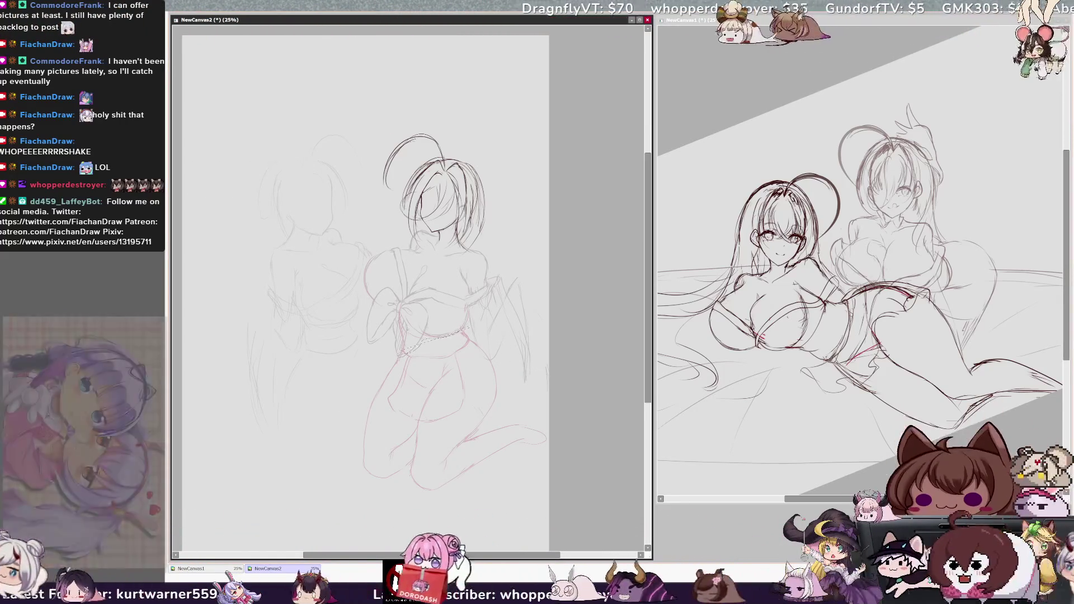
pyautogui.moveTo(386, 356); pyautogui.dragTo(322, 537)
# Lasso the girl's lower body and rotate it about 26° clockwise.
pyautogui.moveTo(544, 402)
pyautogui.mouseDown()
pyautogui.moveTo(450, 333)
pyautogui.moveTo(548, 402)
pyautogui.mouseUp()
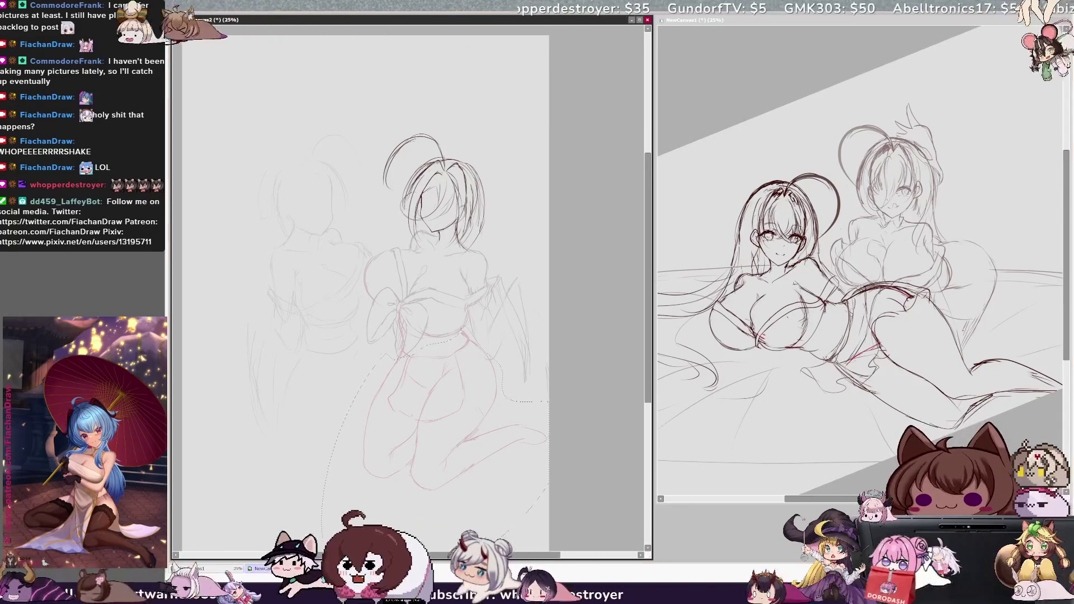
pyautogui.hotkey('ctrl', 't')
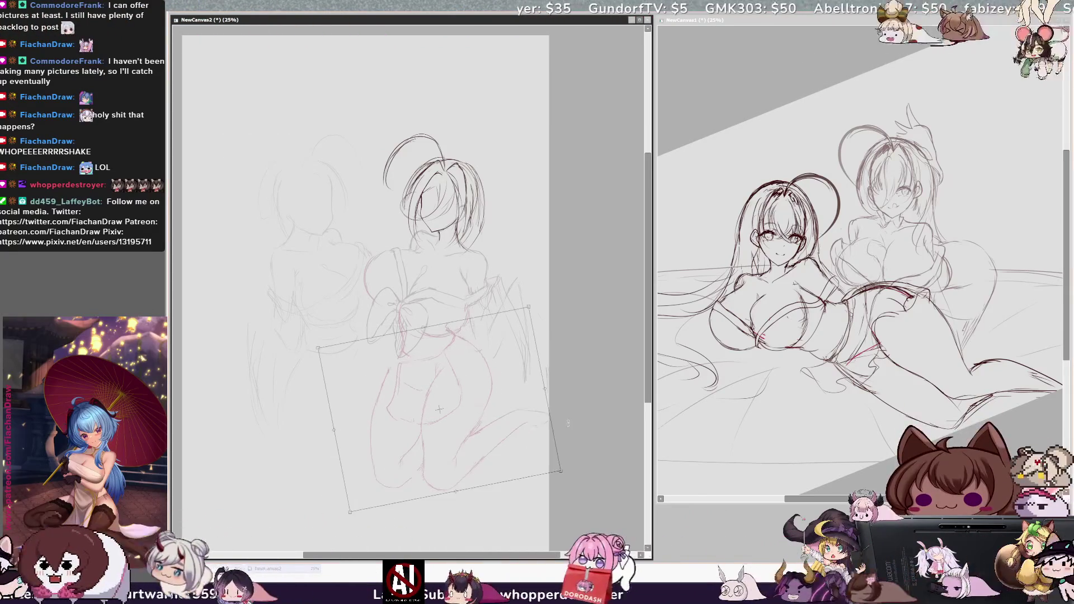
pyautogui.moveTo(520, 445); pyautogui.dragTo(457, 520)
pyautogui.press('Return')
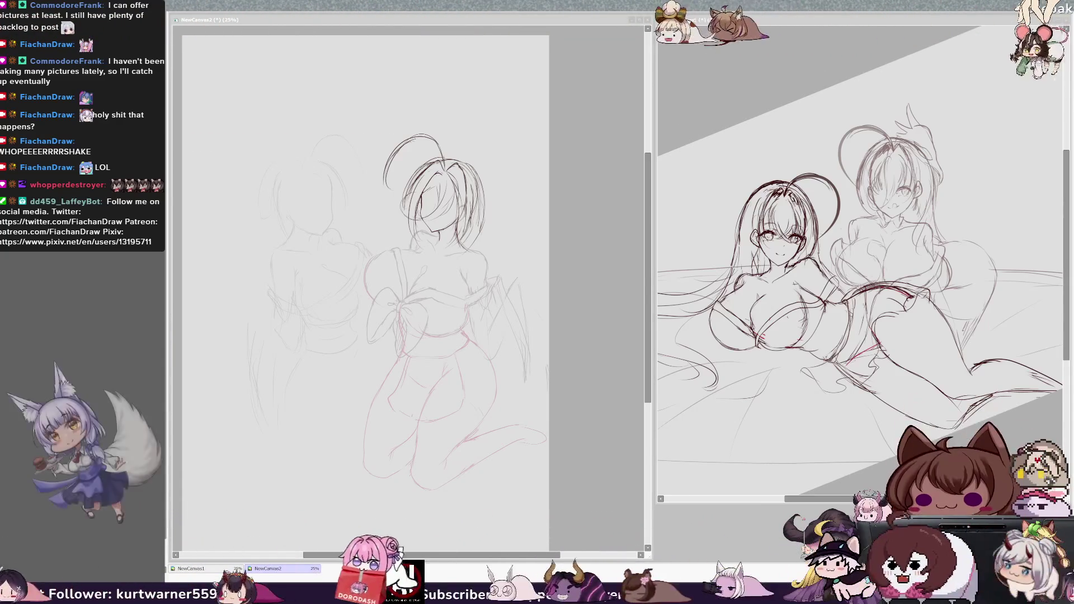
# Activate NewCanvas2 and zoom out to view the whole canvas.
pyautogui.click(392, 20)
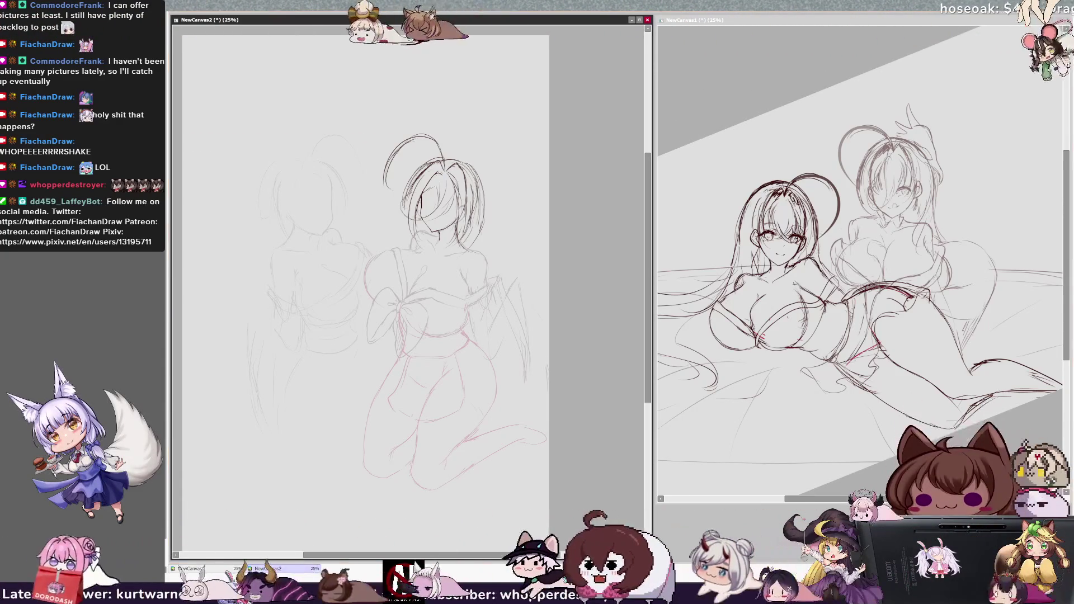
pyautogui.hotkey('ctrl', '-')
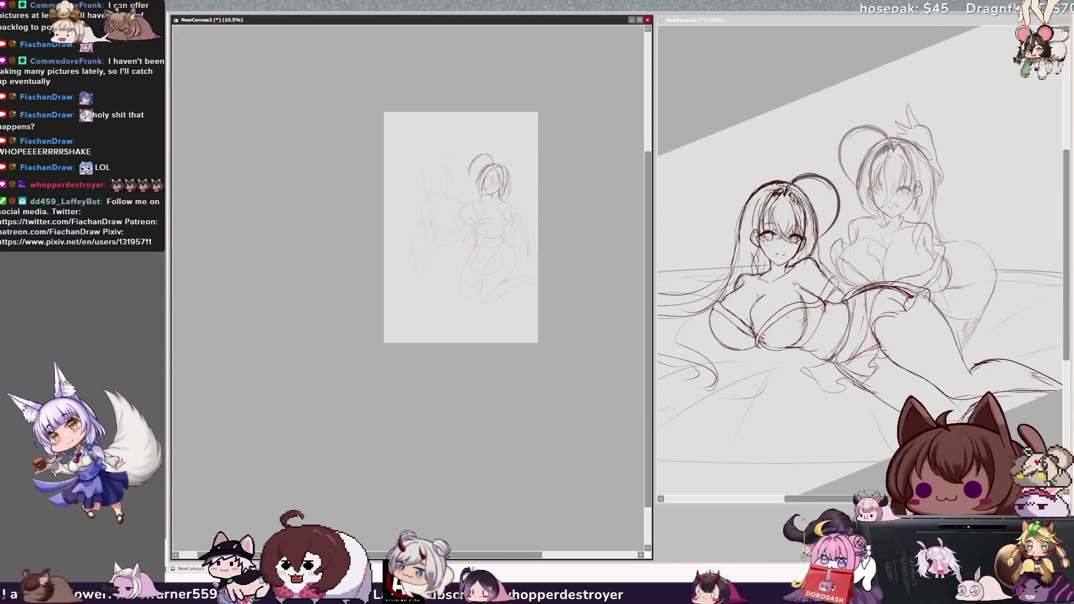
pyautogui.scroll(3, 527, 165)
pyautogui.scroll(1, 525, 165)
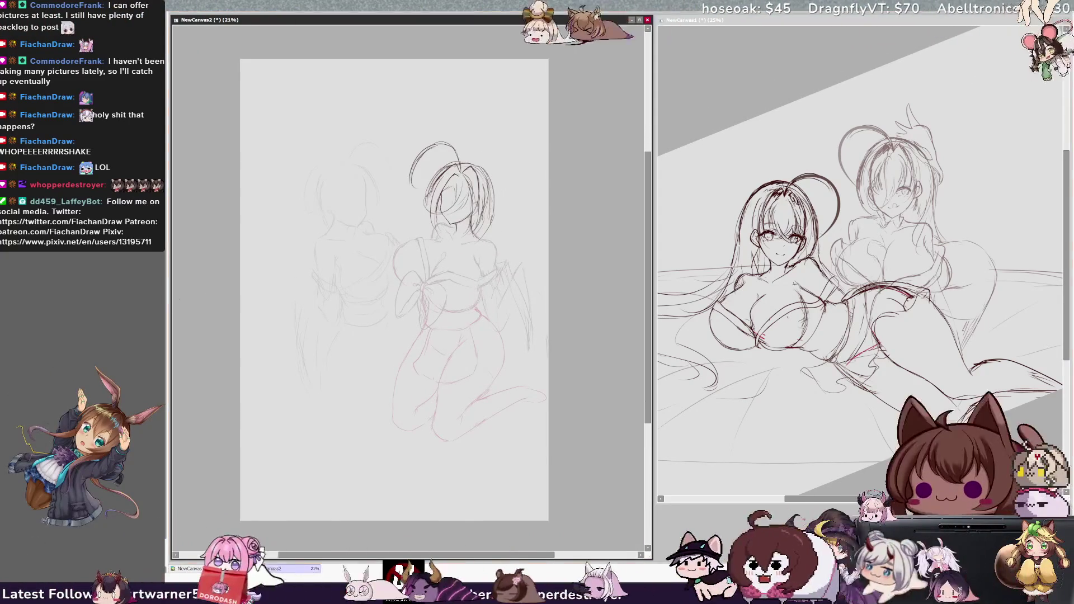
pyautogui.scroll(1, 548, 227)
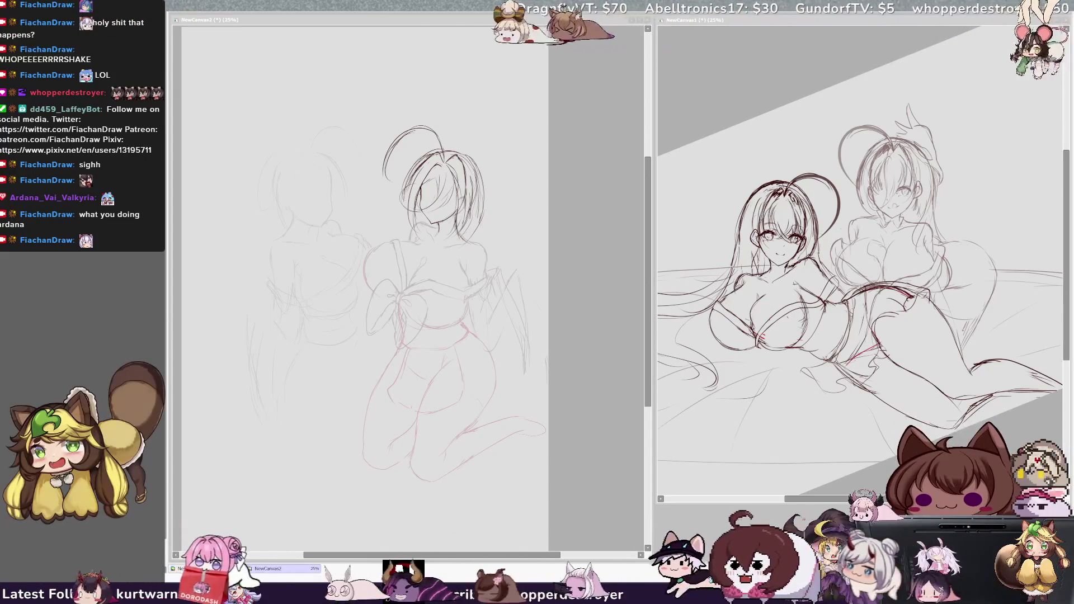
# Erase the red leg strokes below the girl's torso on NewCanvas2.
pyautogui.click(500, 258)
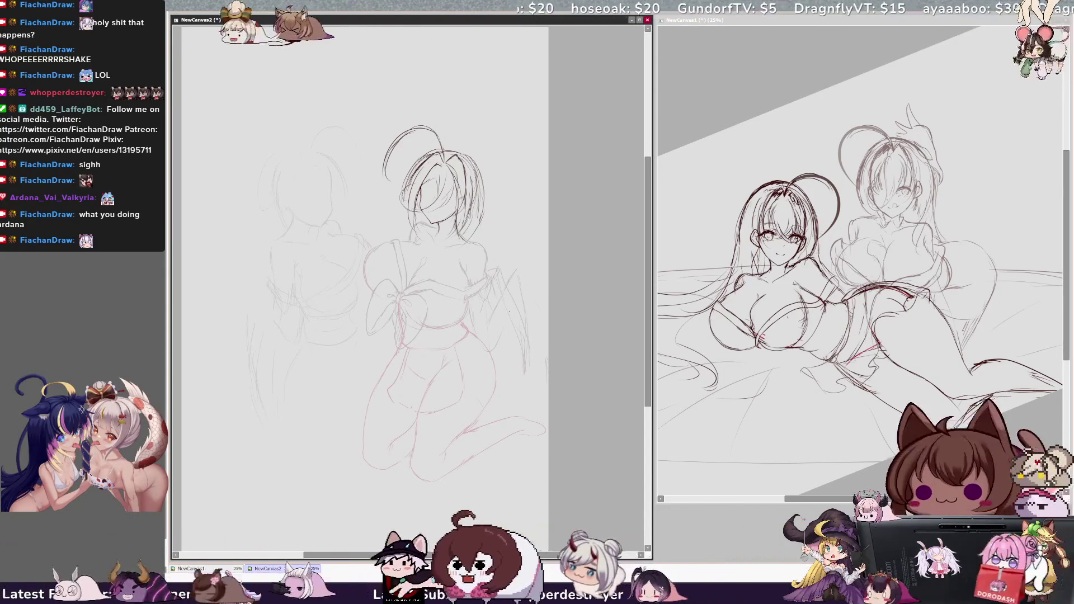
pyautogui.moveTo(530, 558); pyautogui.dragTo(527, 557)
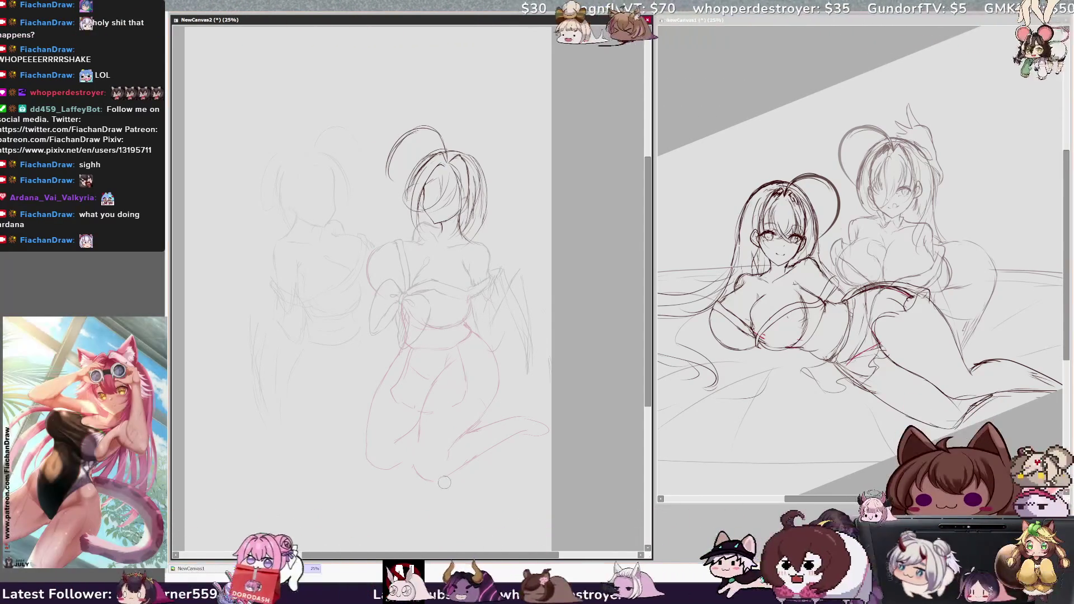
pyautogui.moveTo(560, 430); pyautogui.dragTo(396, 407)
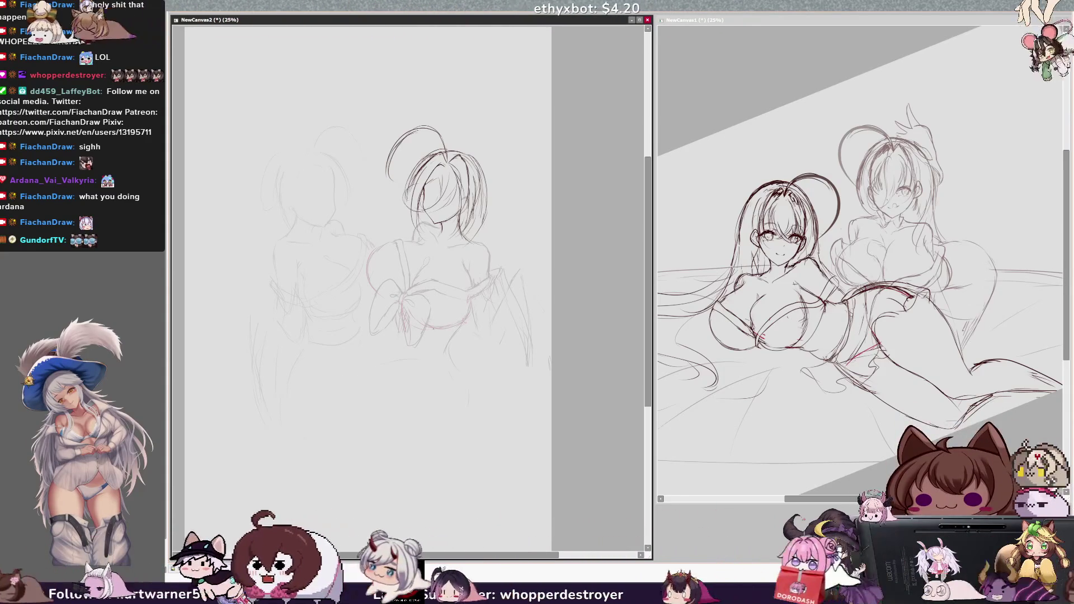
# Draw new hip and leg curves, checking them in the mirrored view.
pyautogui.moveTo(392, 361); pyautogui.dragTo(353, 445)
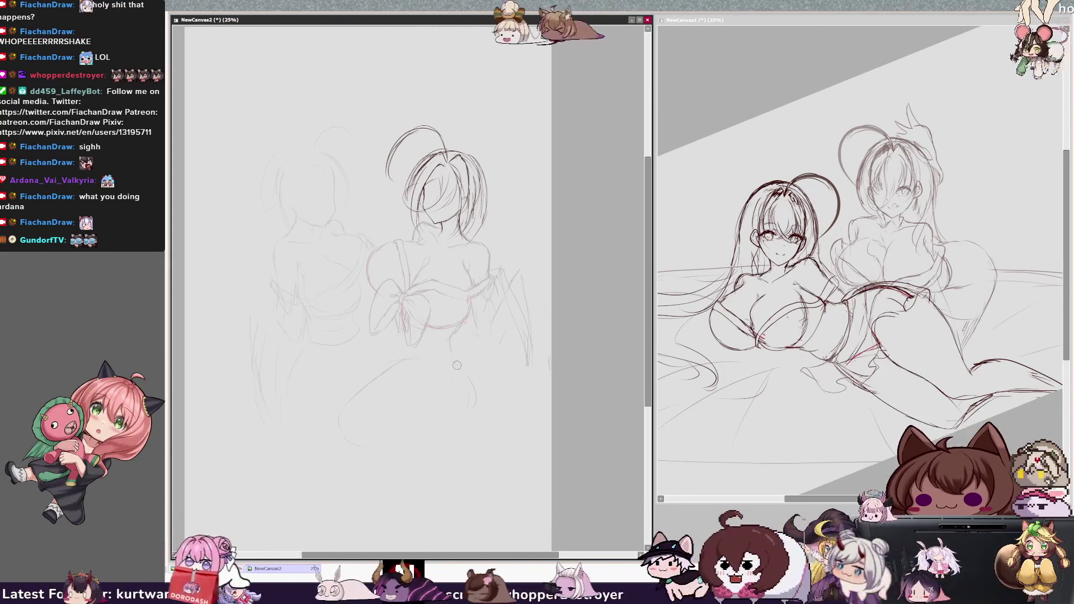
pyautogui.press('h')
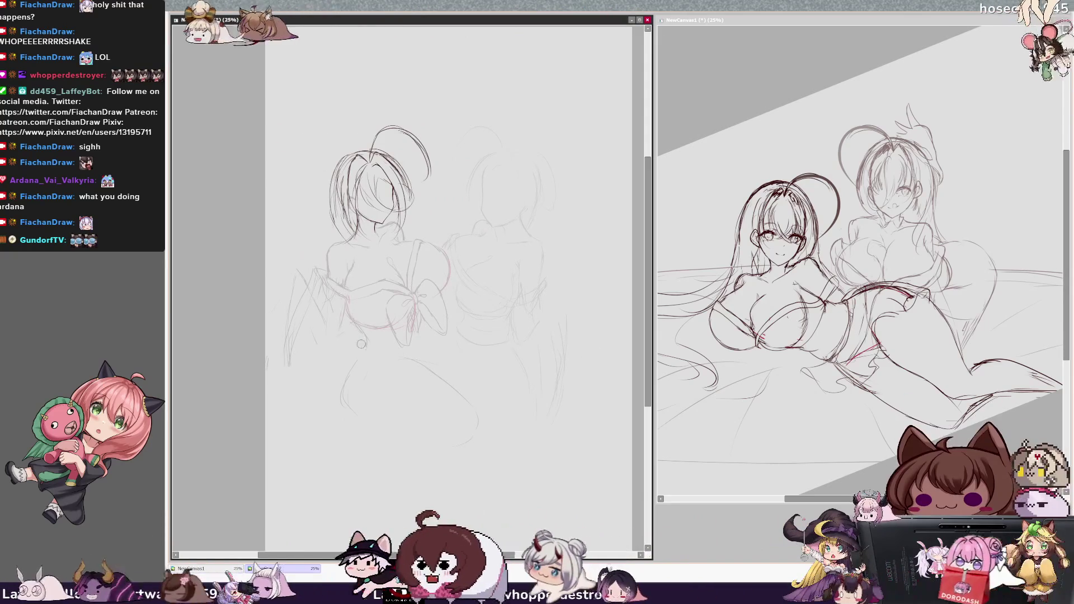
pyautogui.moveTo(342, 398); pyautogui.dragTo(388, 428)
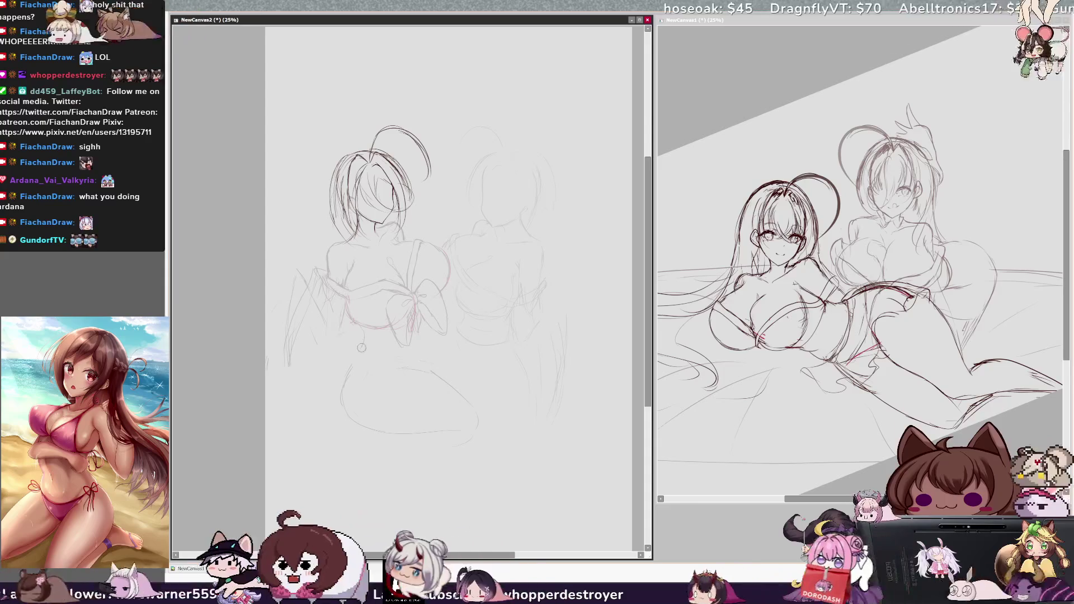
pyautogui.moveTo(348, 366); pyautogui.dragTo(340, 400)
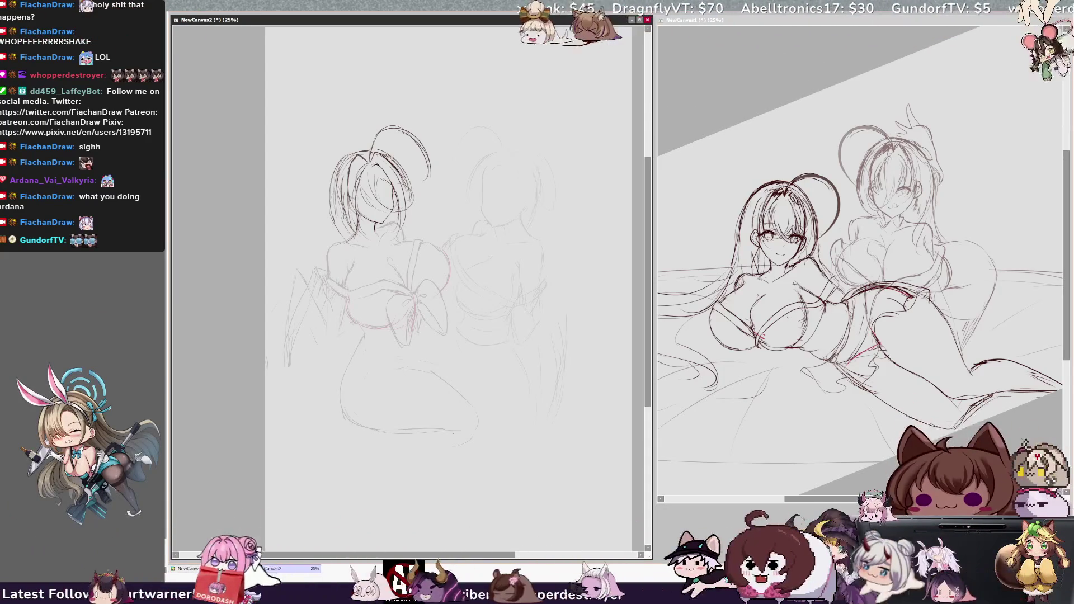
pyautogui.press('h')
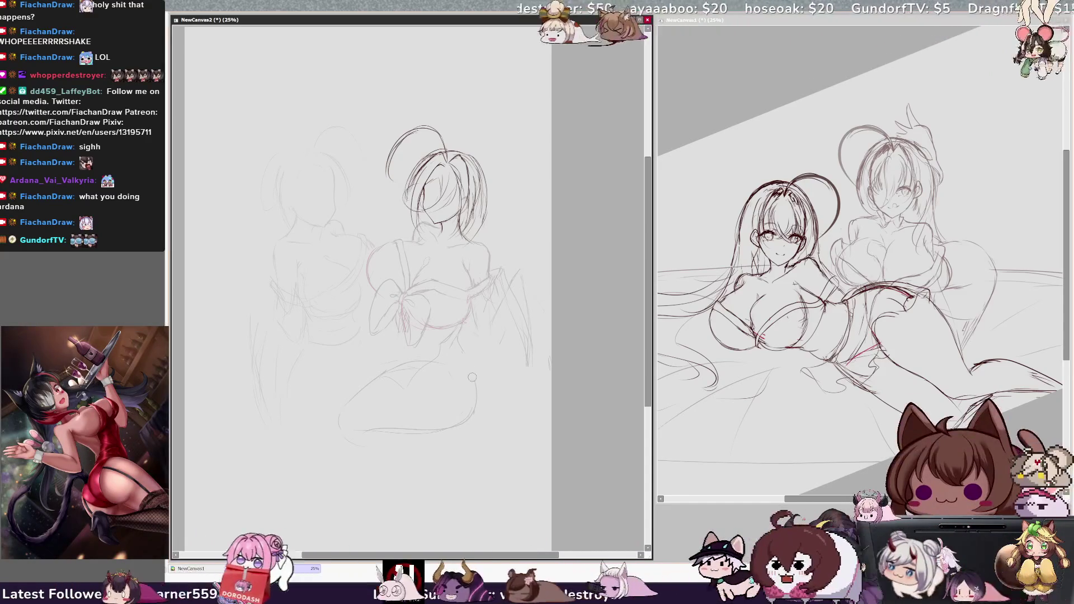
# Undo the lower-curve erasure and stray loop, and hide the faint neighbouring figure.
pyautogui.moveTo(414, 430); pyautogui.dragTo(465, 422)
pyautogui.hotkey('ctrl', 'z')
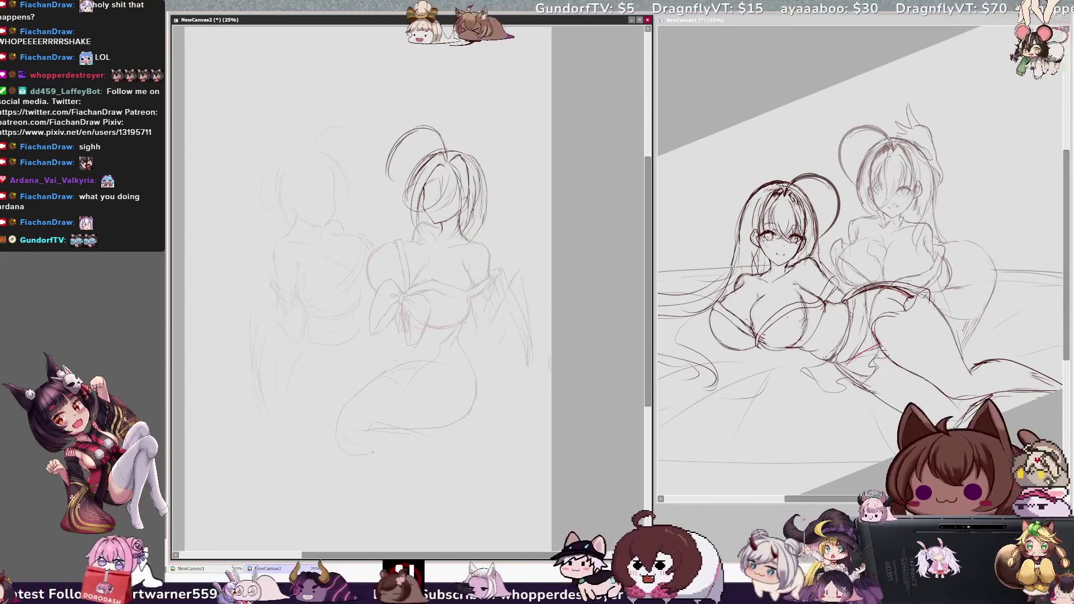
pyautogui.hotkey('ctrl', 'z')
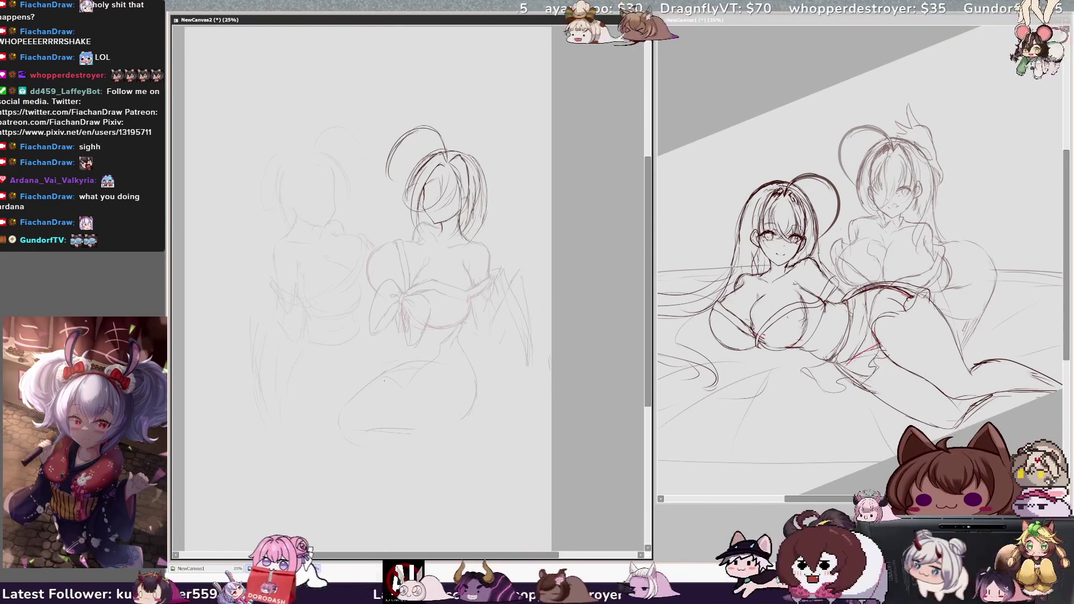
pyautogui.hotkey('ctrl', 'z')
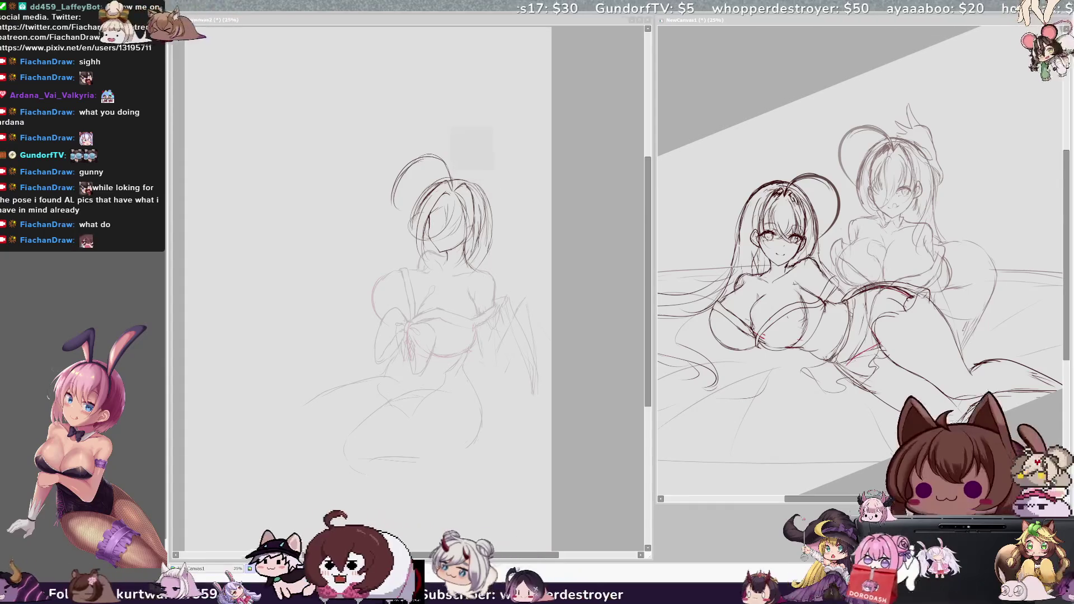
# Draw a faint curve at the sketch's bottom, then undo the faint lower-left hip strokes.
pyautogui.click(393, 212)
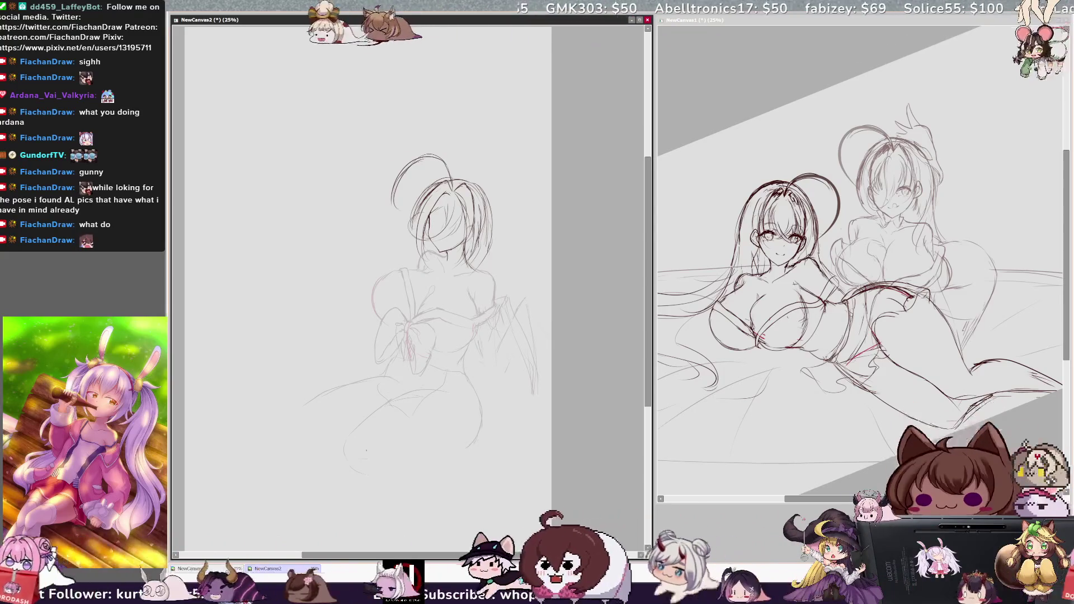
pyautogui.moveTo(370, 449); pyautogui.dragTo(473, 444)
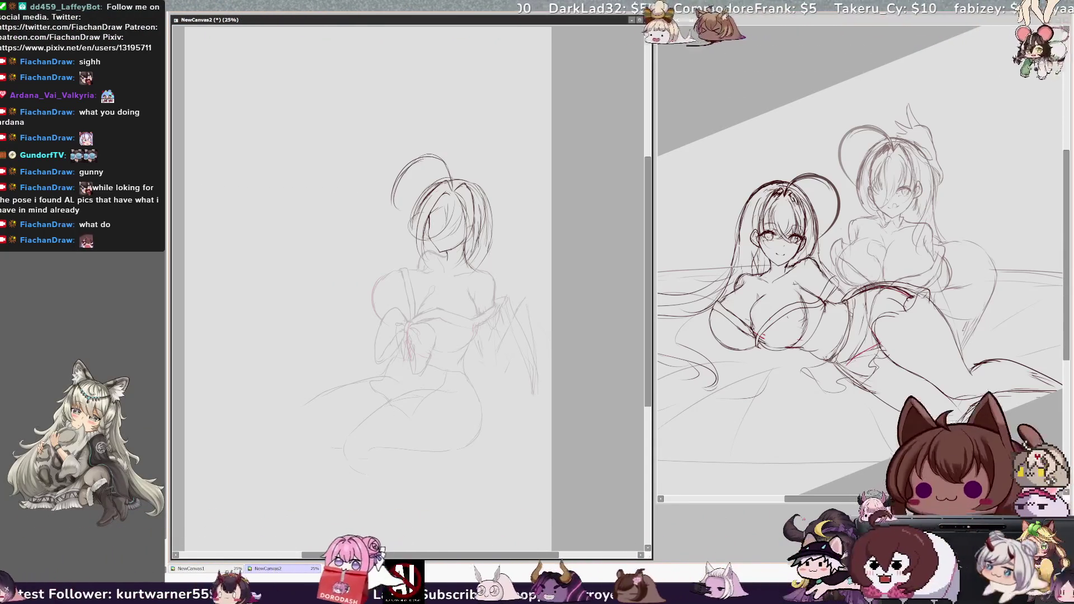
pyautogui.press('h')
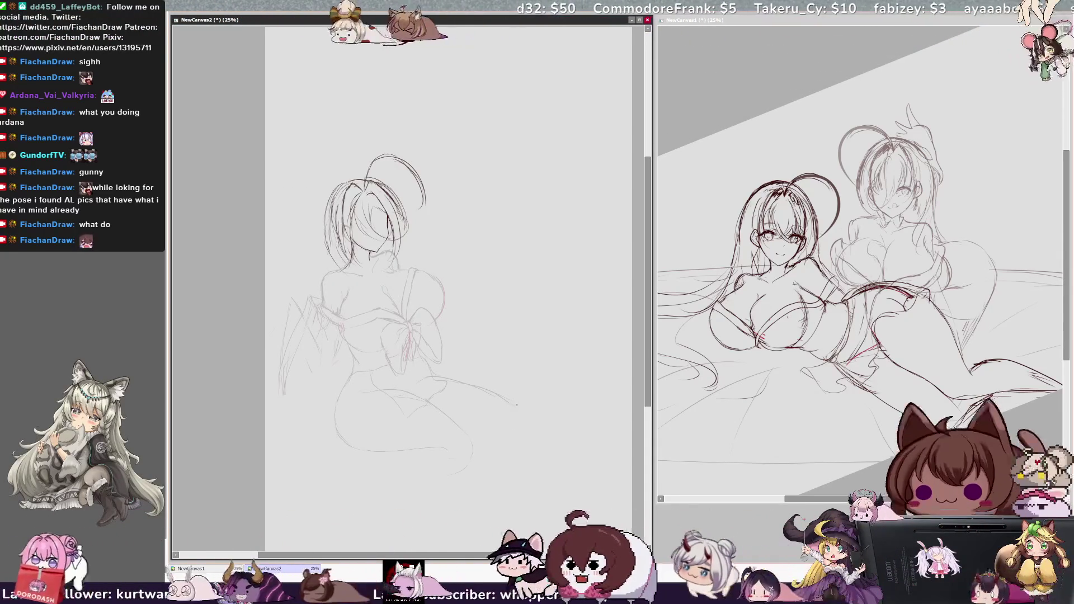
pyautogui.press('h')
pyautogui.hotkey('ctrl', 'z')
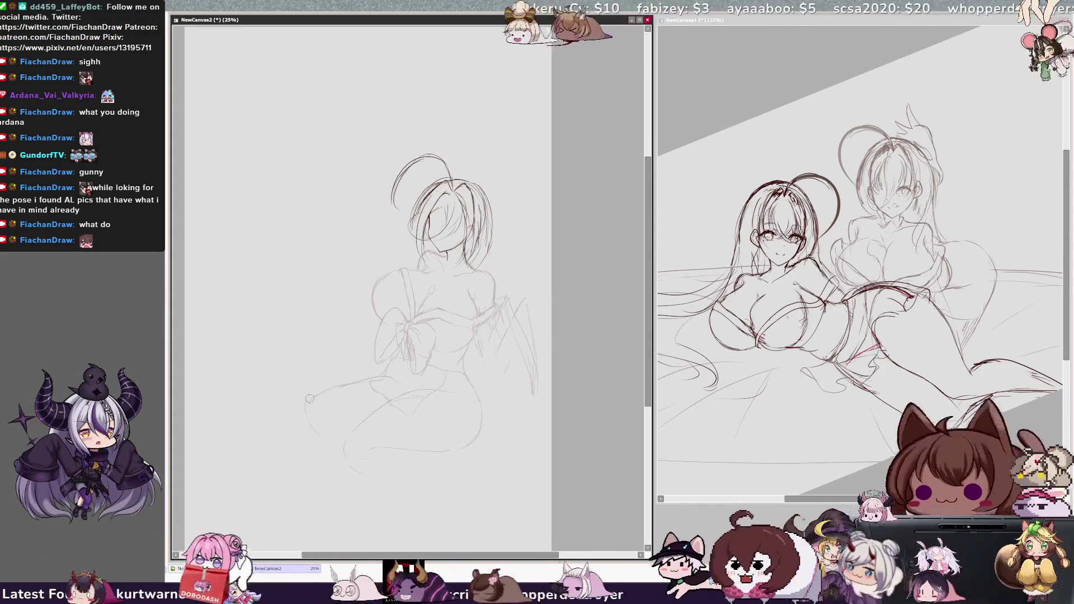
# Redraw the lower-left hip curve and compare the pose mirrored and unmirrored.
pyautogui.moveTo(347, 382); pyautogui.dragTo(323, 434)
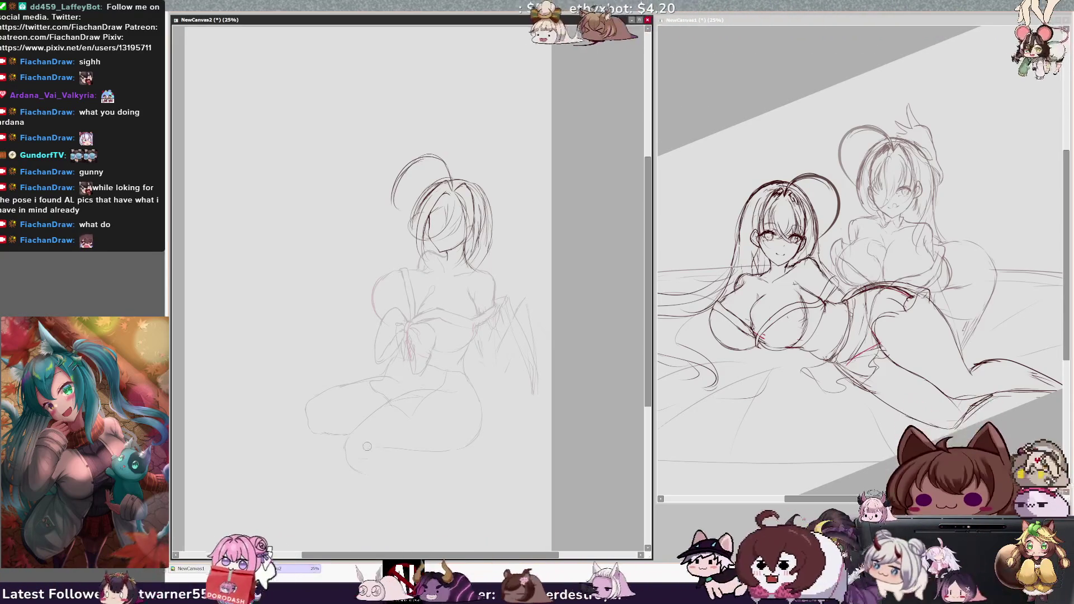
pyautogui.press('h')
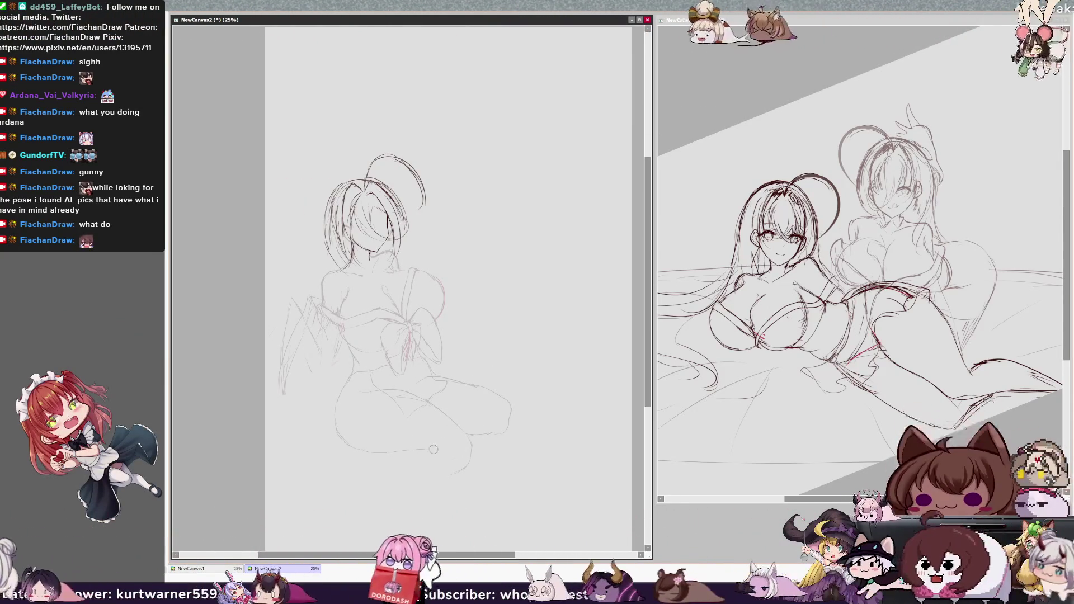
pyautogui.press('h')
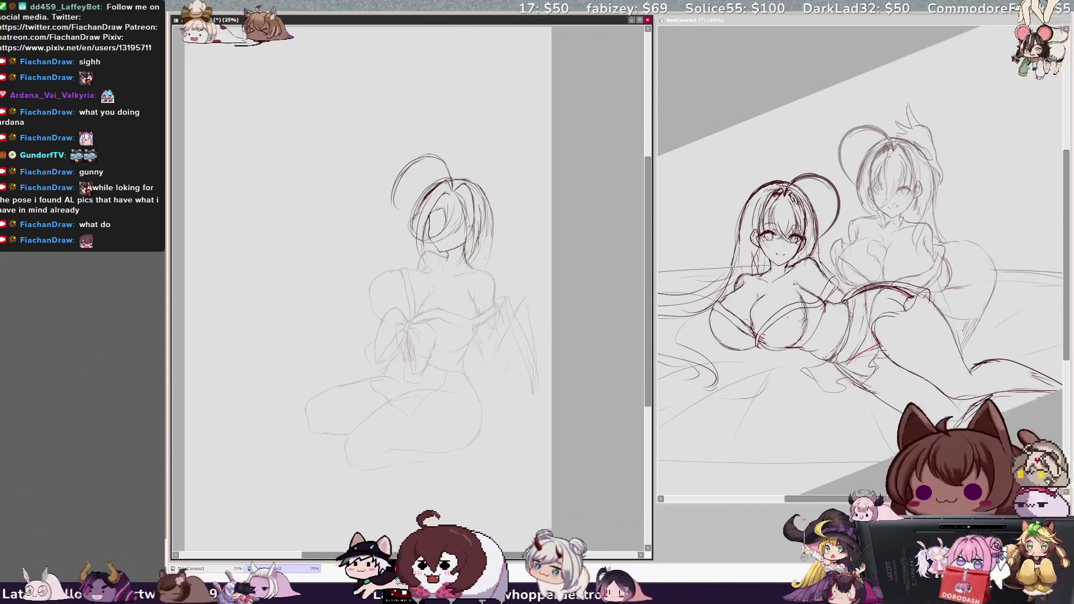
pyautogui.press('h')
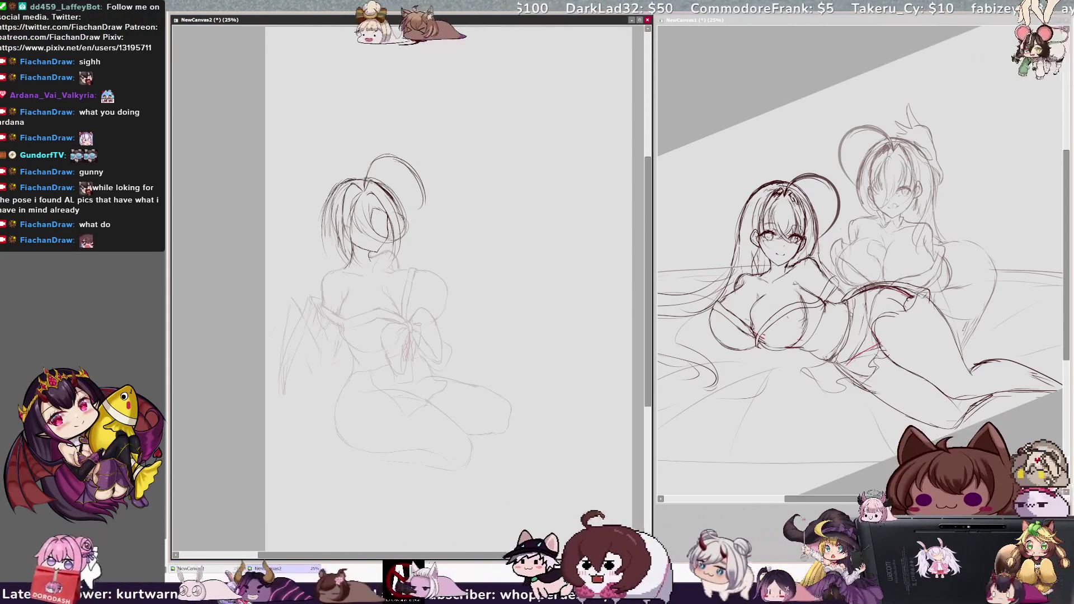
pyautogui.press('h')
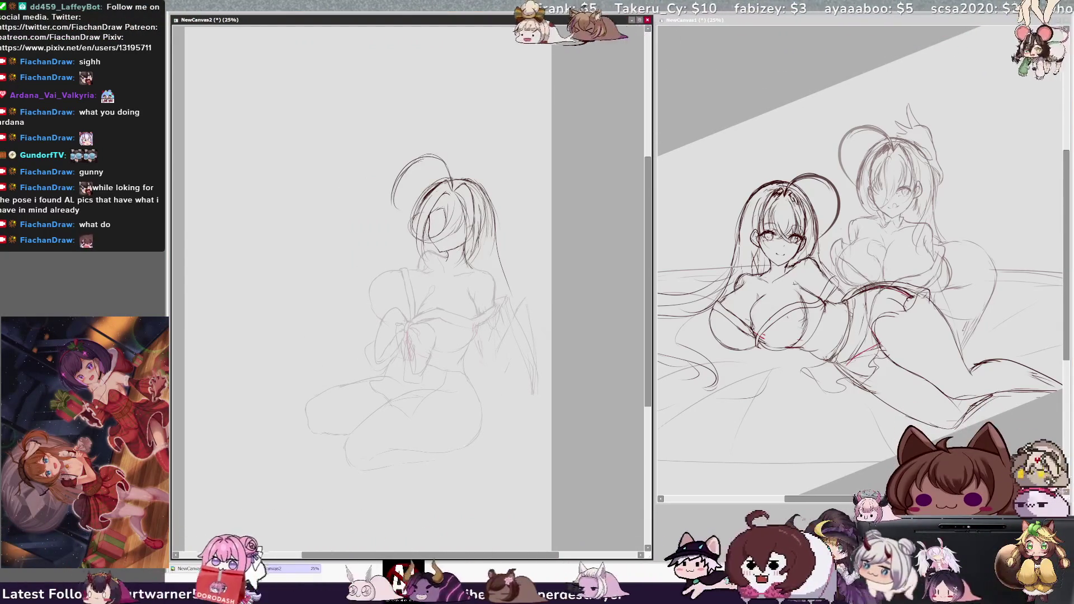
pyautogui.moveTo(436, 280); pyautogui.dragTo(455, 280)
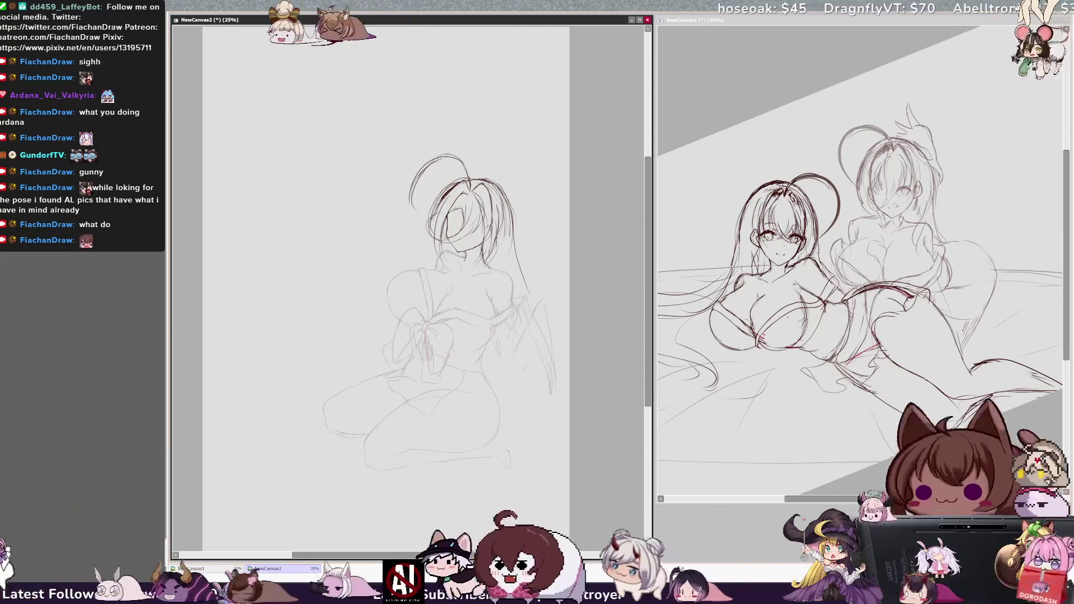
# Undo the stray short foot stroke and view the figure mirrored.
pyautogui.hotkey('ctrl', 'z')
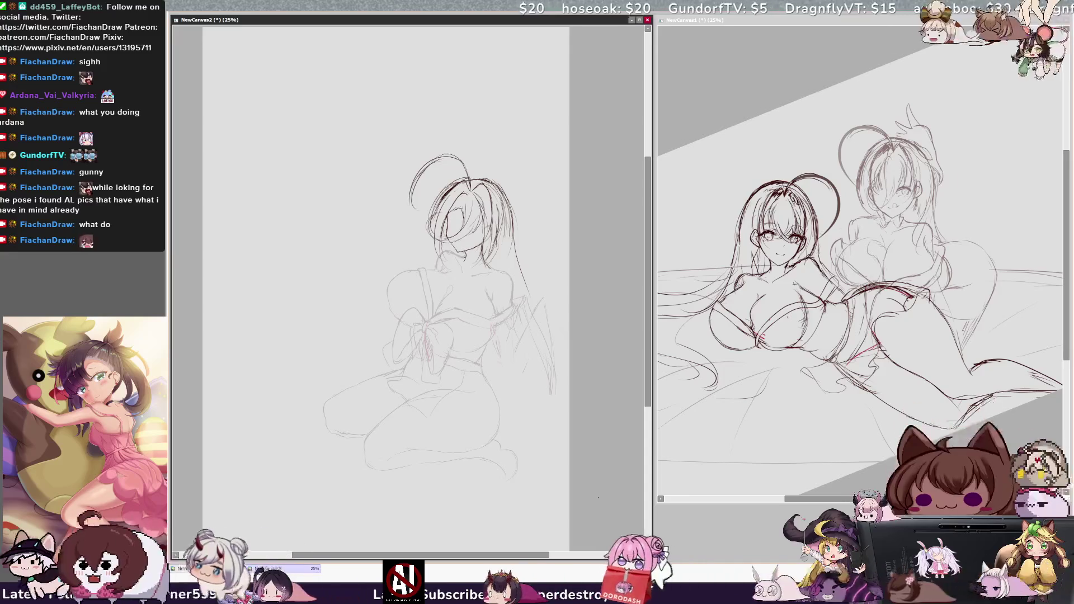
pyautogui.press('h')
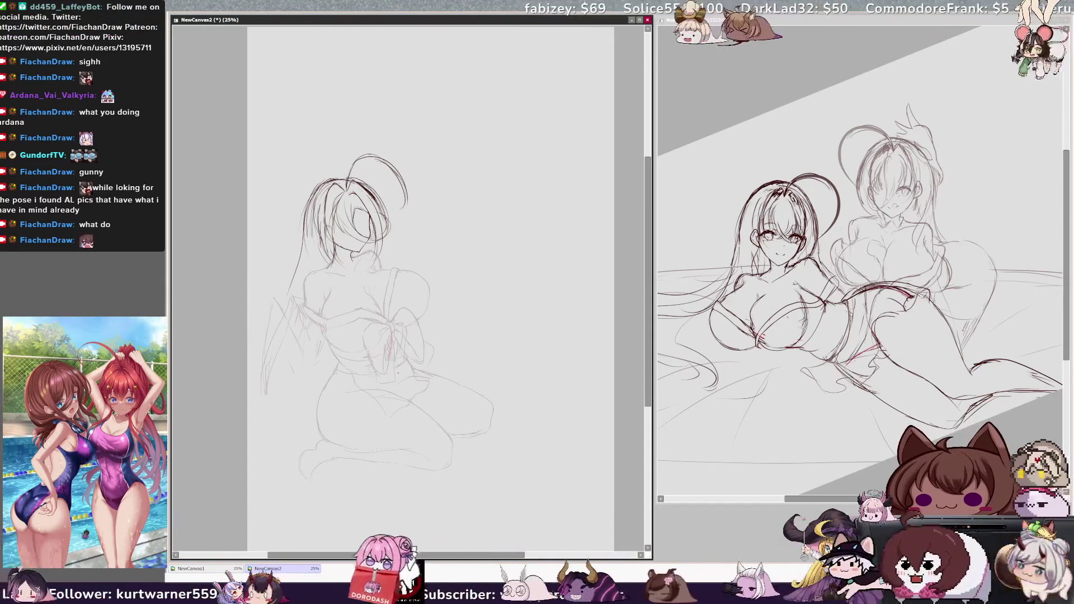
# Mirror NewCanvas2's view horizontally again so the kneeling girl faces the other way.
pyautogui.press('h')
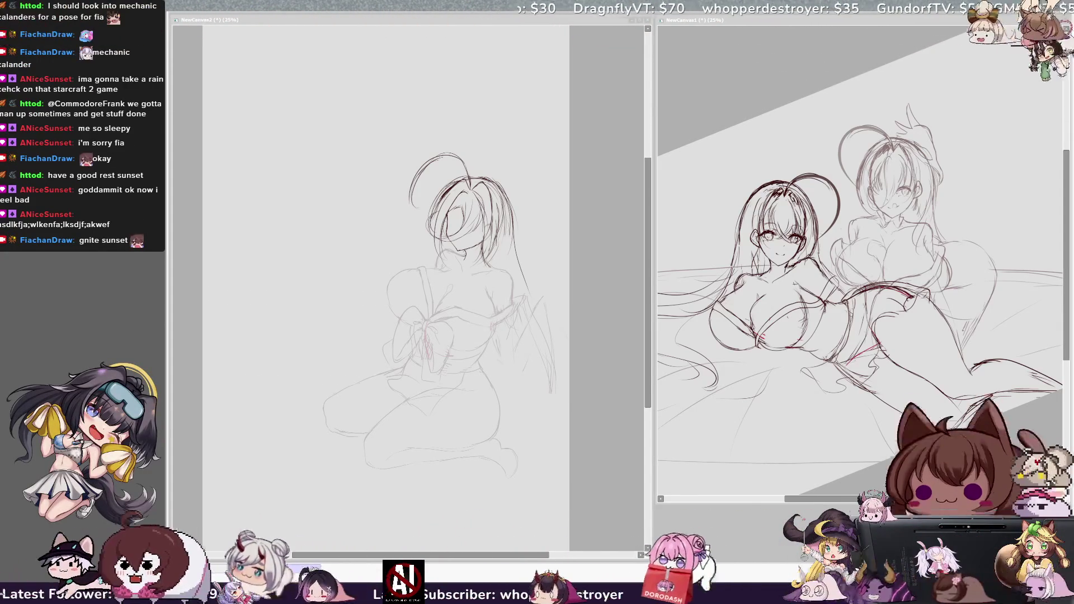
pyautogui.hotkey('alt', 'Tab')
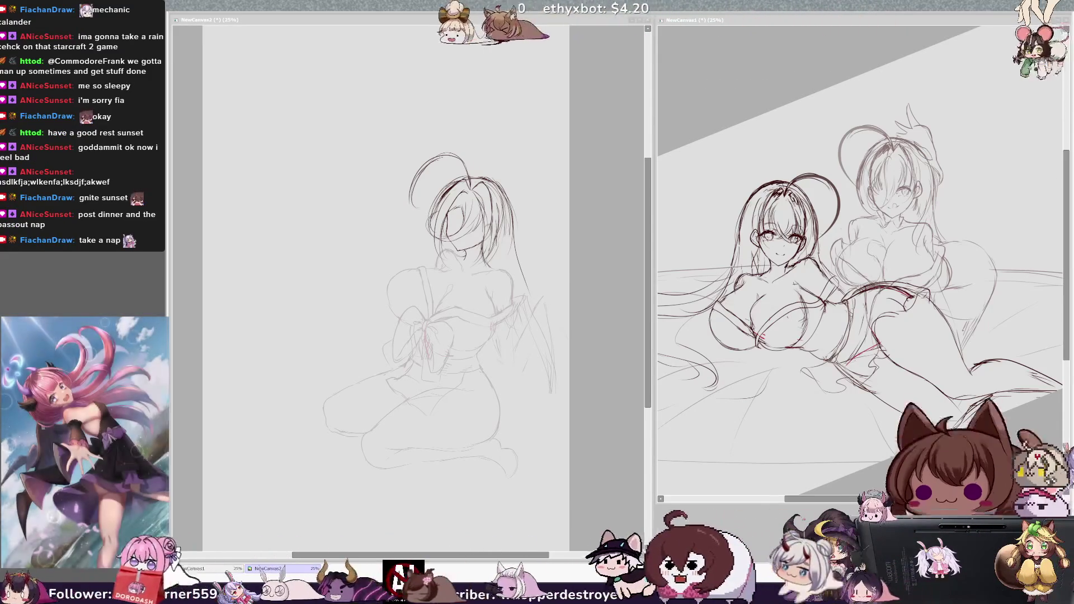
pyautogui.hotkey('alt', 'Tab')
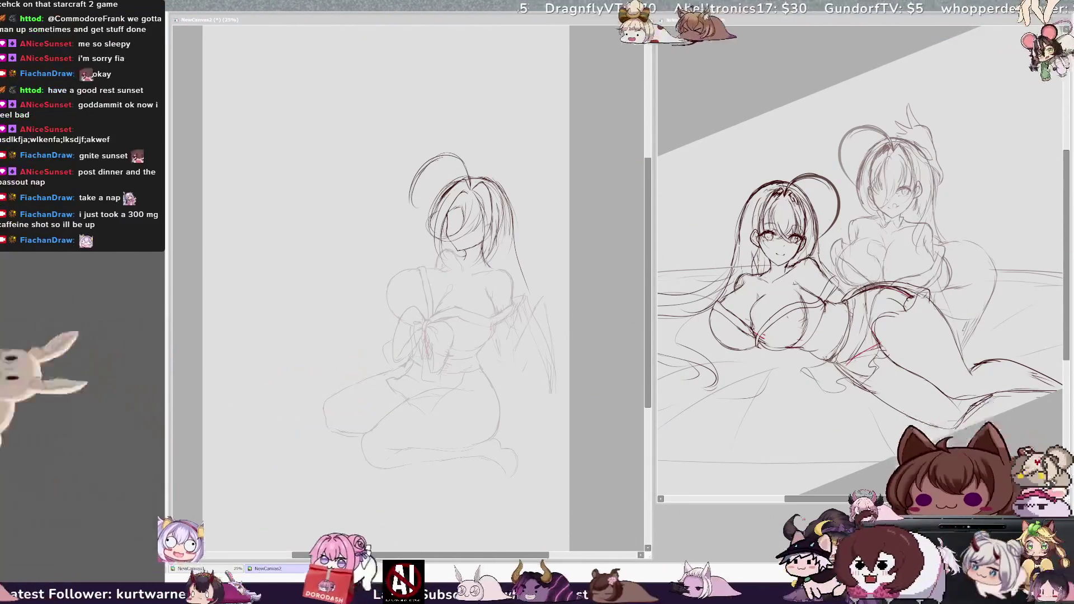
# Select the kneeling girl from the shoulders down, tilt it slightly clockwise, stretch it lower, and apply.
pyautogui.moveTo(341, 354); pyautogui.dragTo(355, 544)
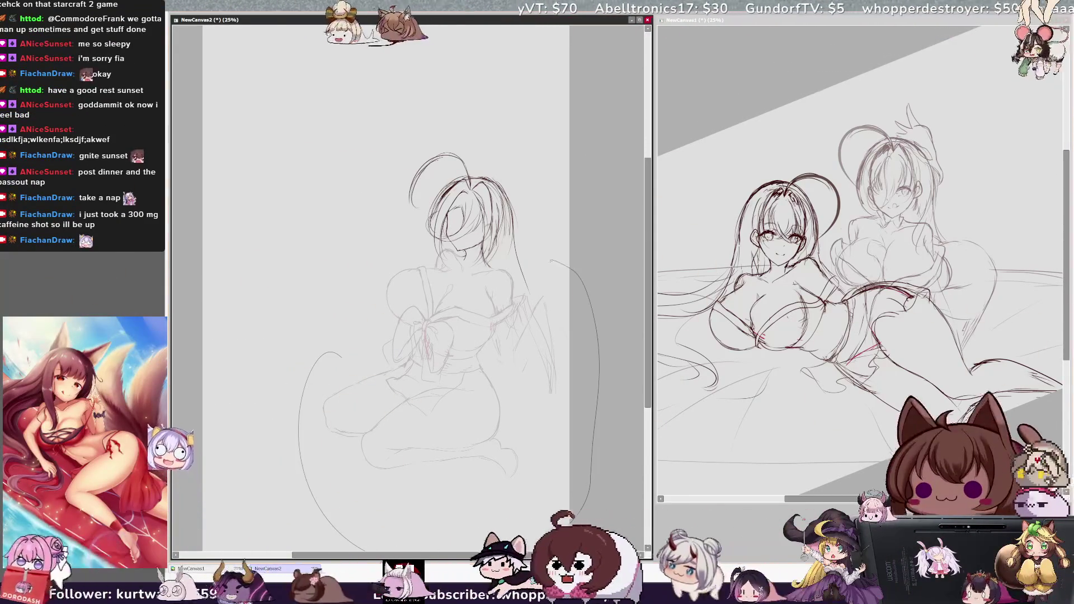
pyautogui.hotkey('ctrl', 'z')
pyautogui.hotkey('ctrl', 'y')
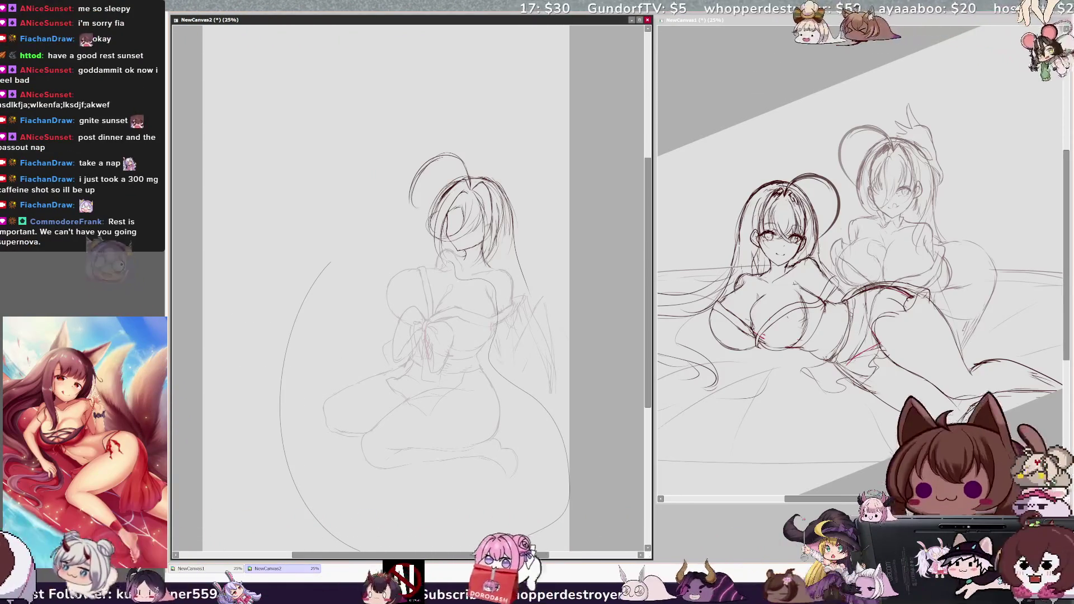
pyautogui.moveTo(492, 349); pyautogui.dragTo(400, 253)
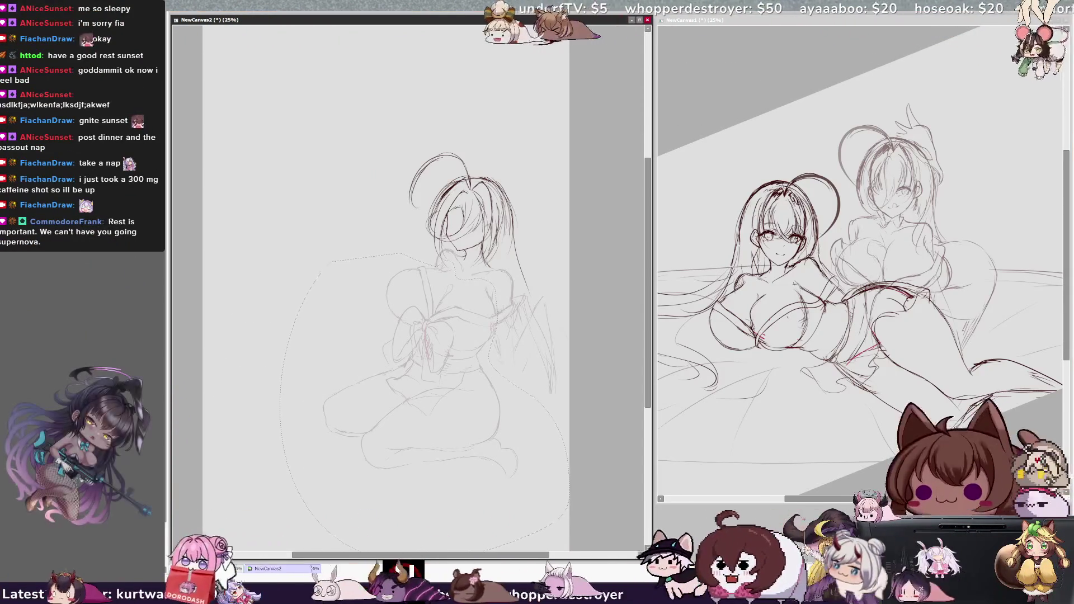
pyautogui.hotkey('ctrl', 't')
pyautogui.moveTo(554, 347); pyautogui.dragTo(545, 470)
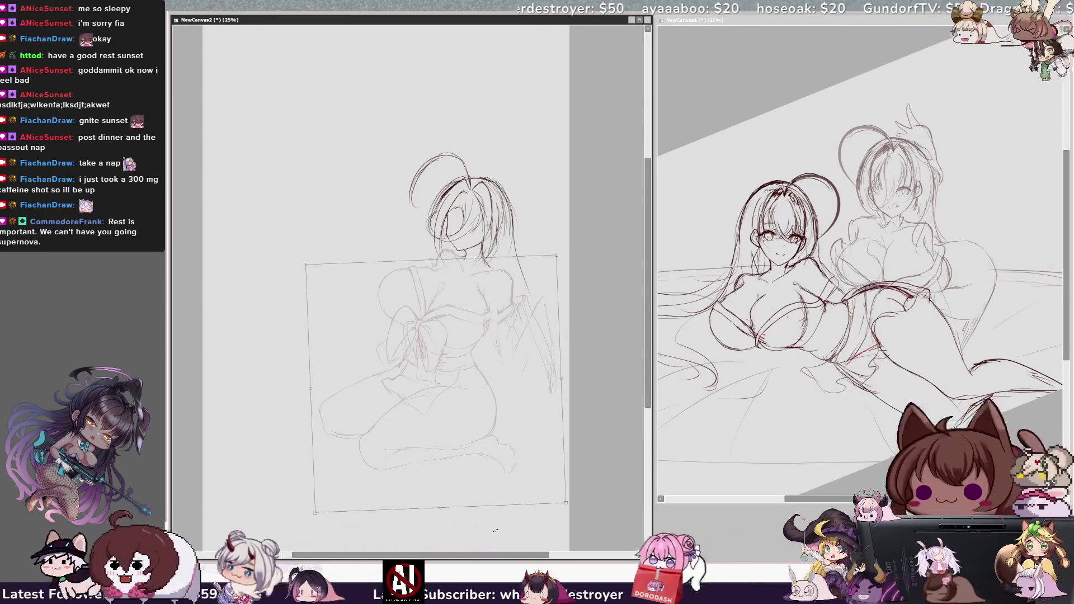
pyautogui.moveTo(315, 512); pyautogui.dragTo(313, 521)
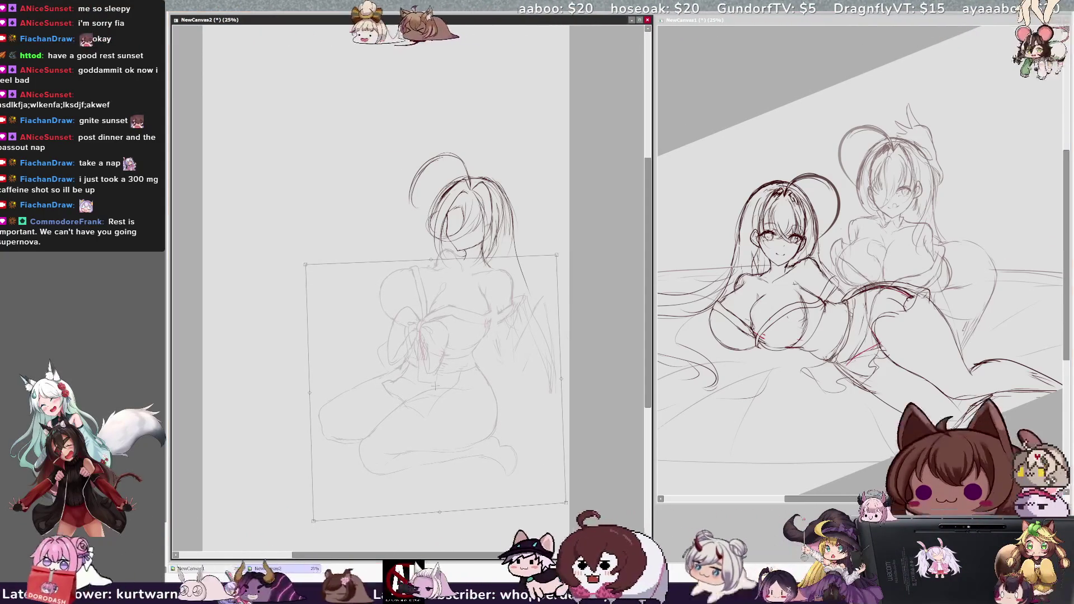
pyautogui.press('Return')
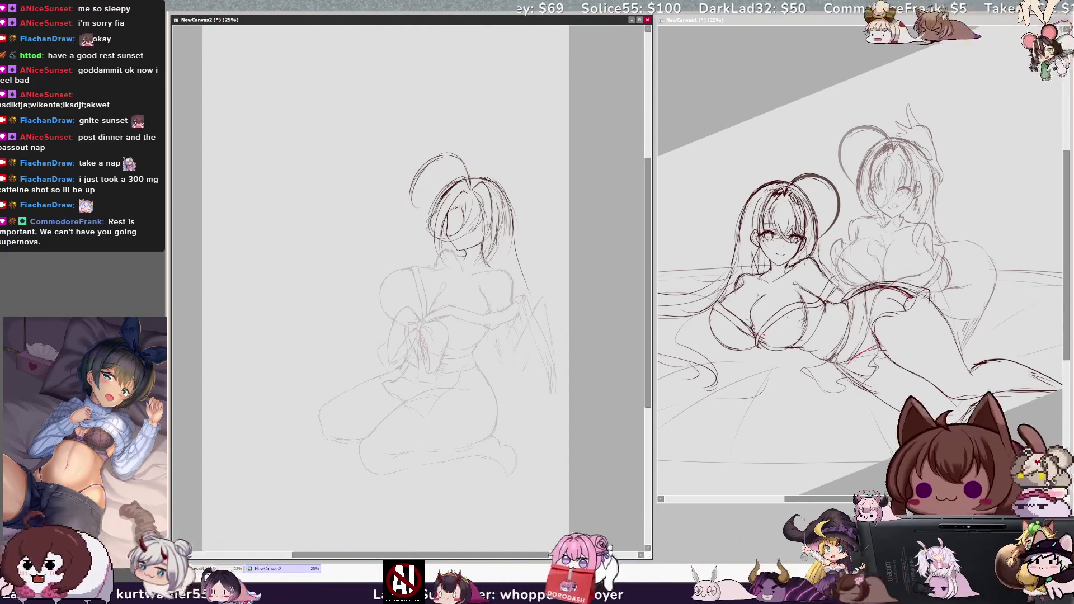
# Mirror the view horizontally and back to check the kneeling girl's pose.
pyautogui.press('h')
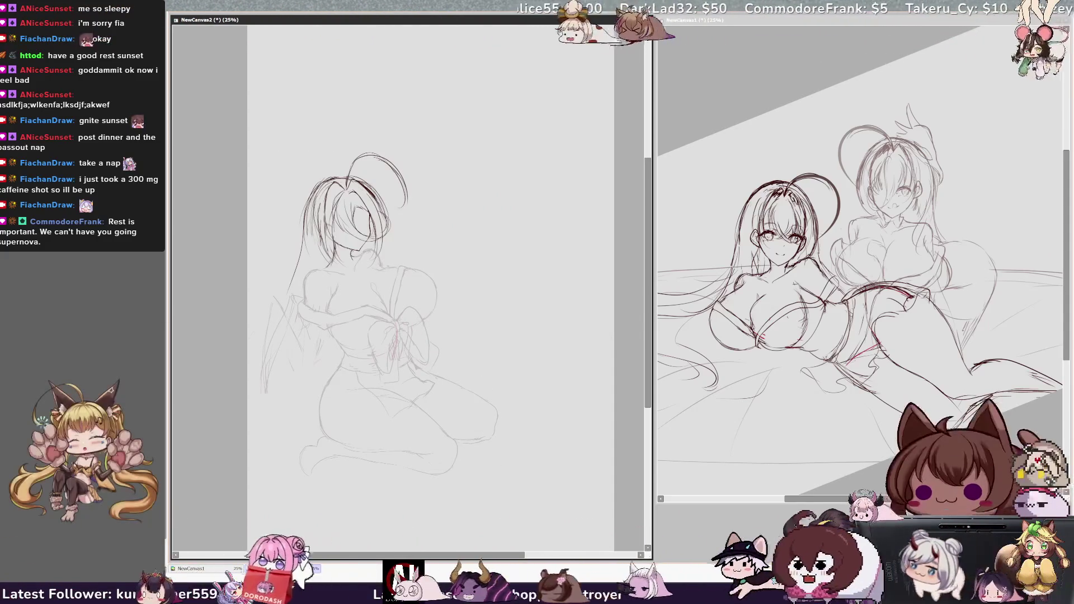
pyautogui.press('h')
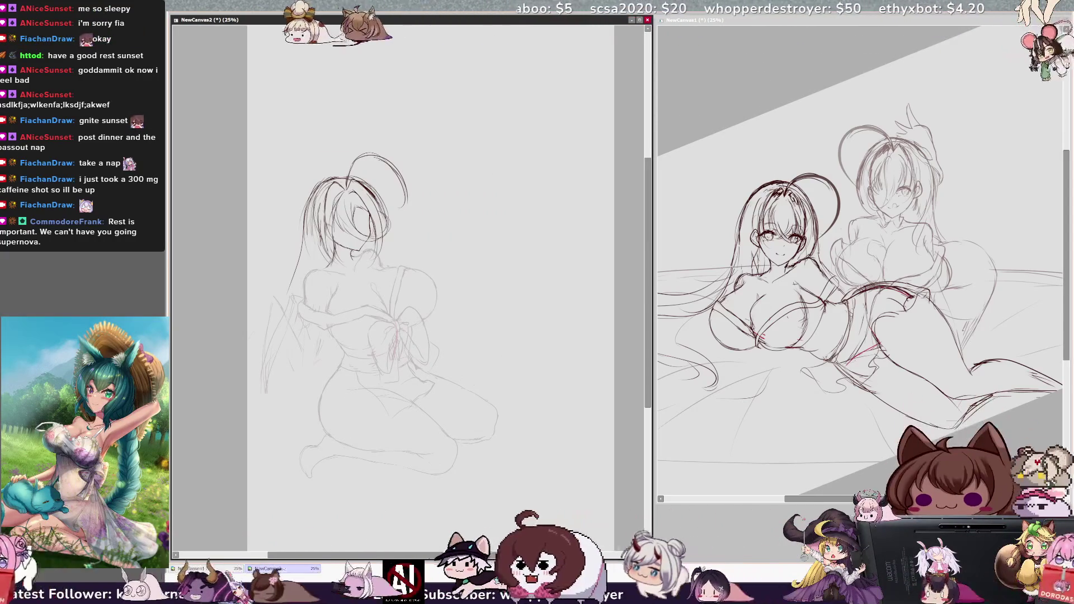
# Rotate NewCanvas2's view about 45° clockwise, then mirror it horizontally.
pyautogui.press('End')
pyautogui.press('End')
pyautogui.press('End')
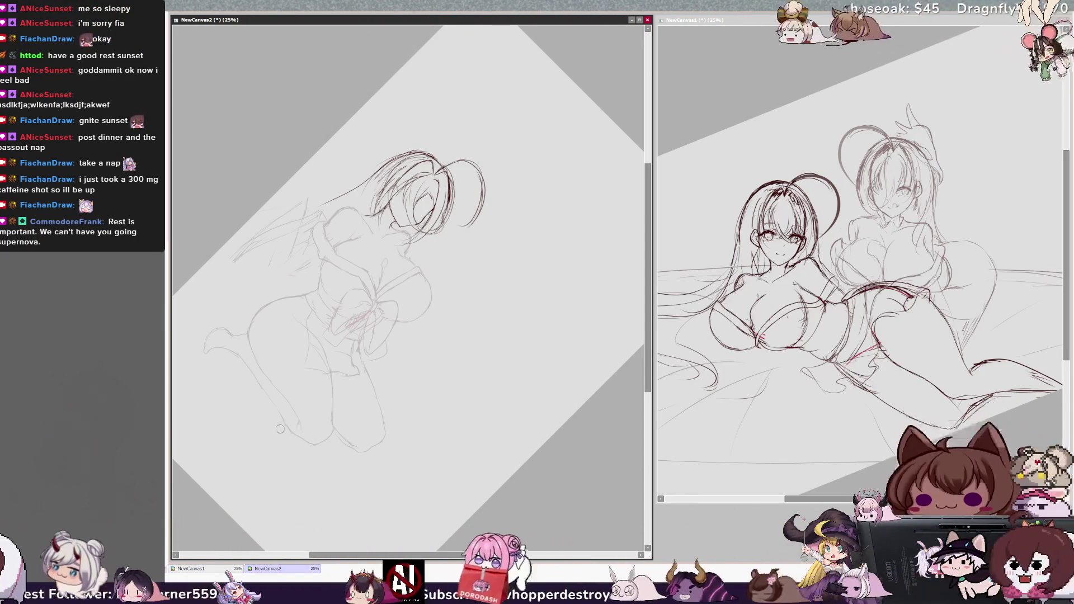
pyautogui.press('h')
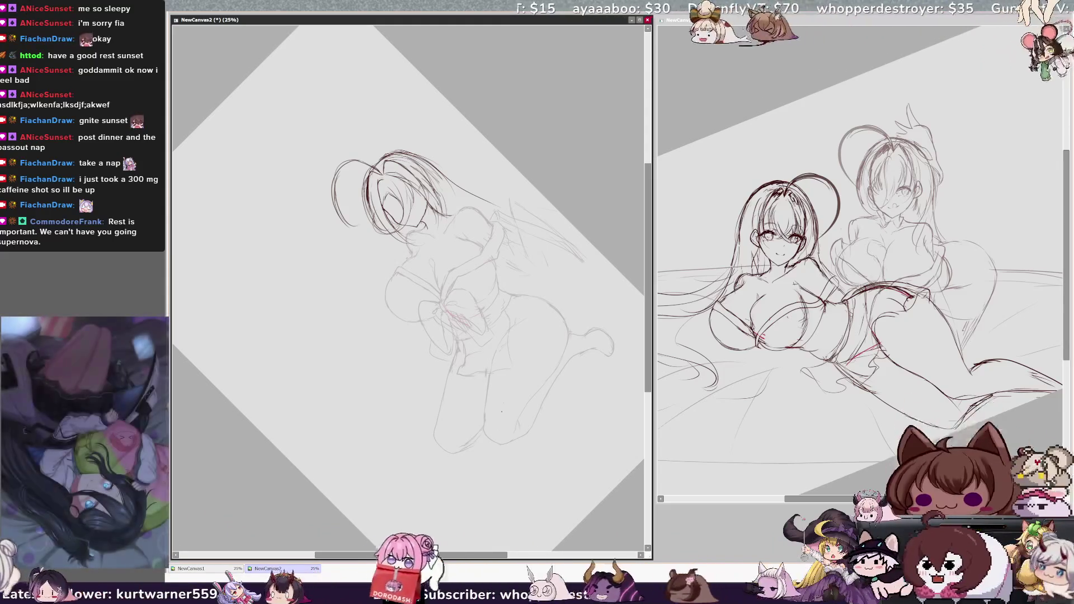
# Reset the view rotation so the mirrored kneeling girl stands upright again.
pyautogui.press('Home')
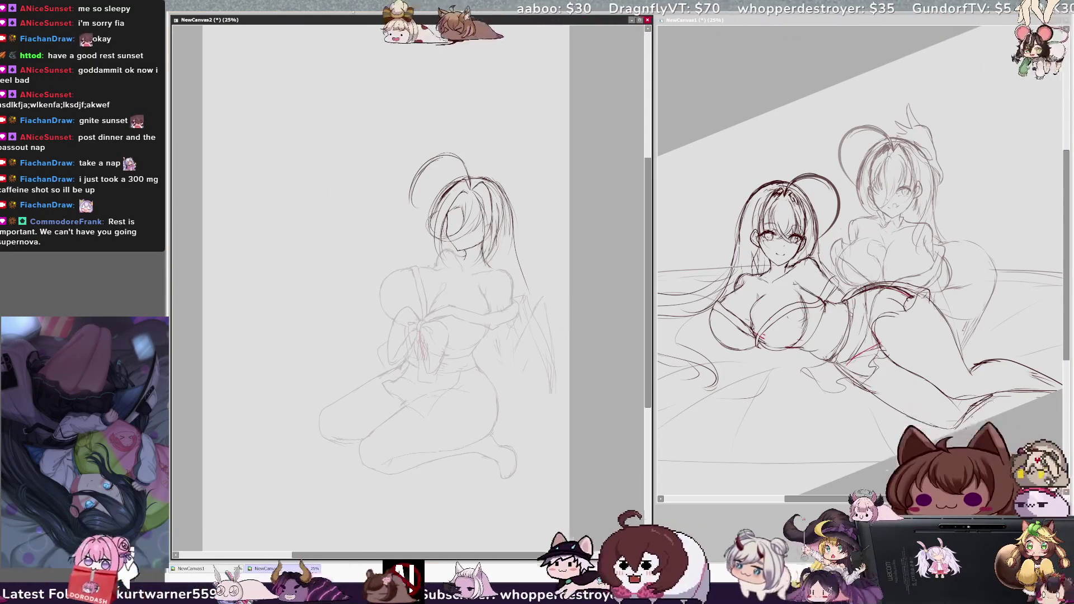
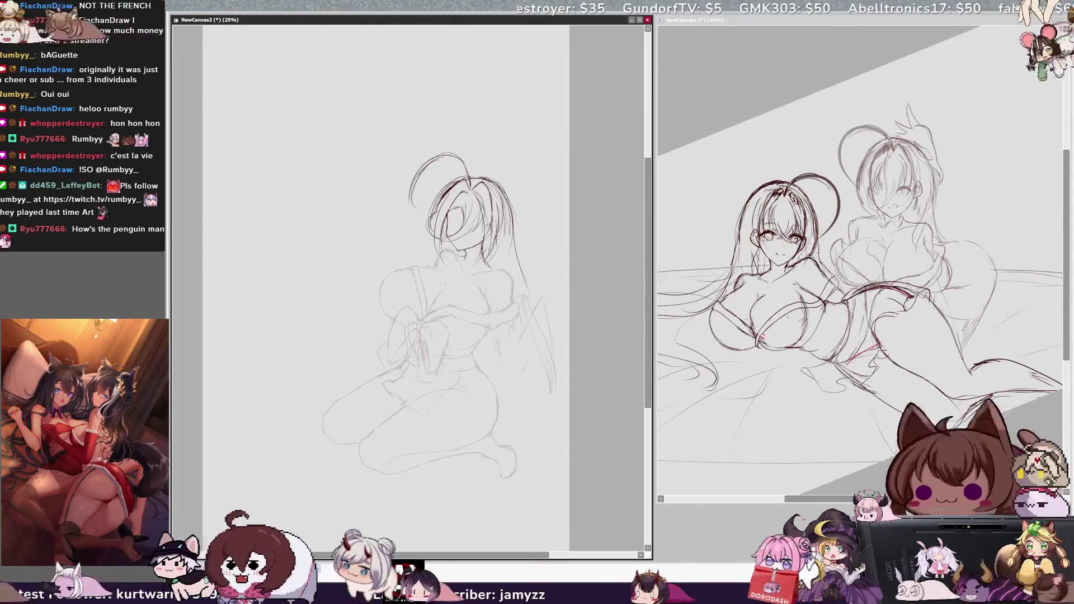
# Erase the old pose sketch from NewCanvas2 and rotate the blank page to landscape.
pyautogui.press('Delete')
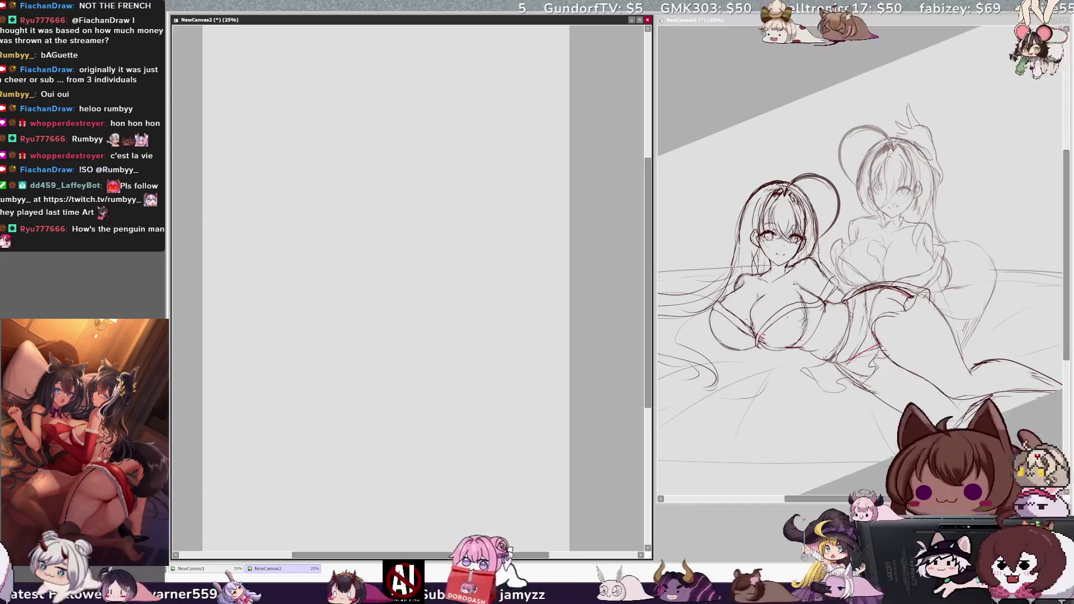
pyautogui.hotkey('ctrl', 'z')
pyautogui.press('Delete')
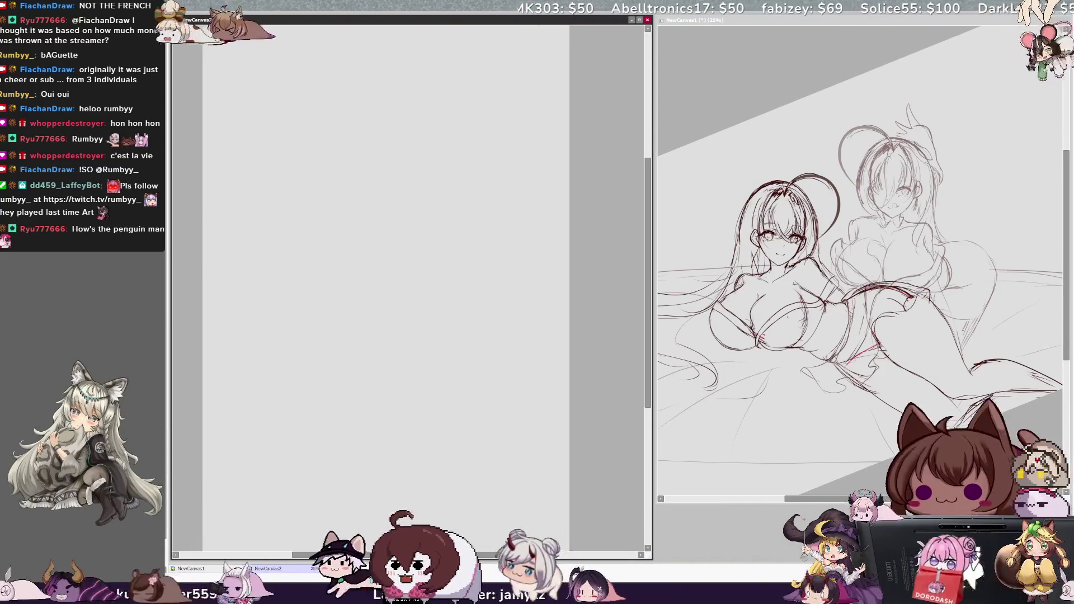
pyautogui.moveTo(534, 556); pyautogui.dragTo(526, 555)
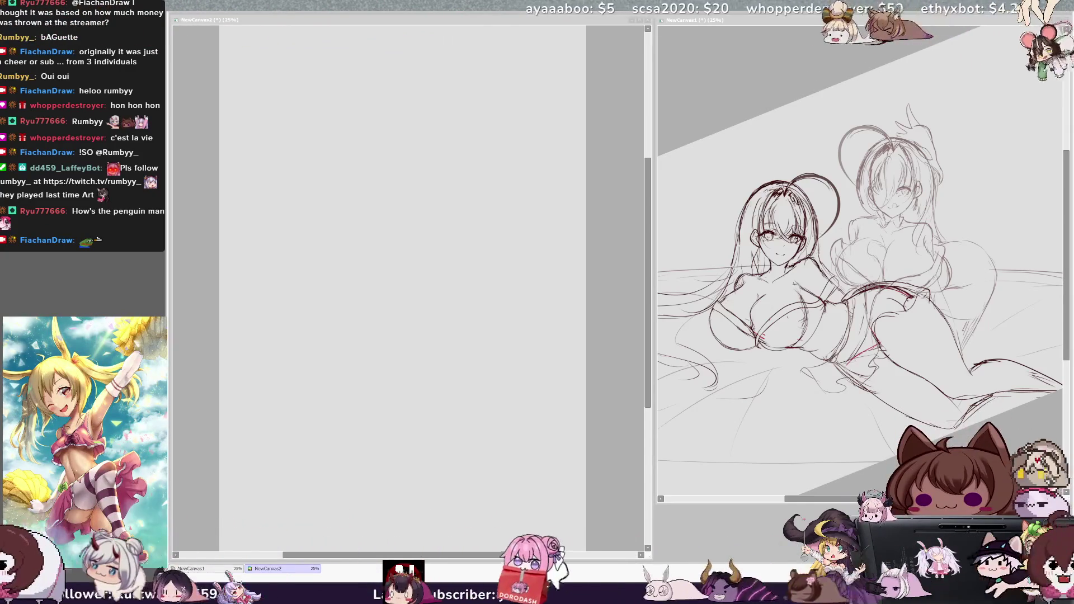
pyautogui.click(386, 210)
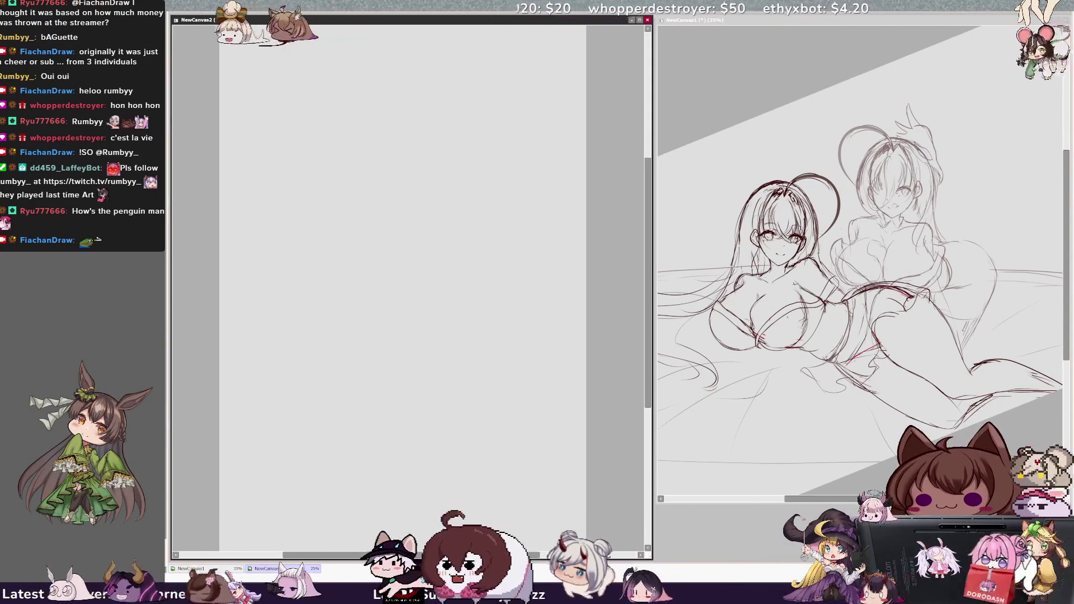
pyautogui.hotkey('ctrl', 'z')
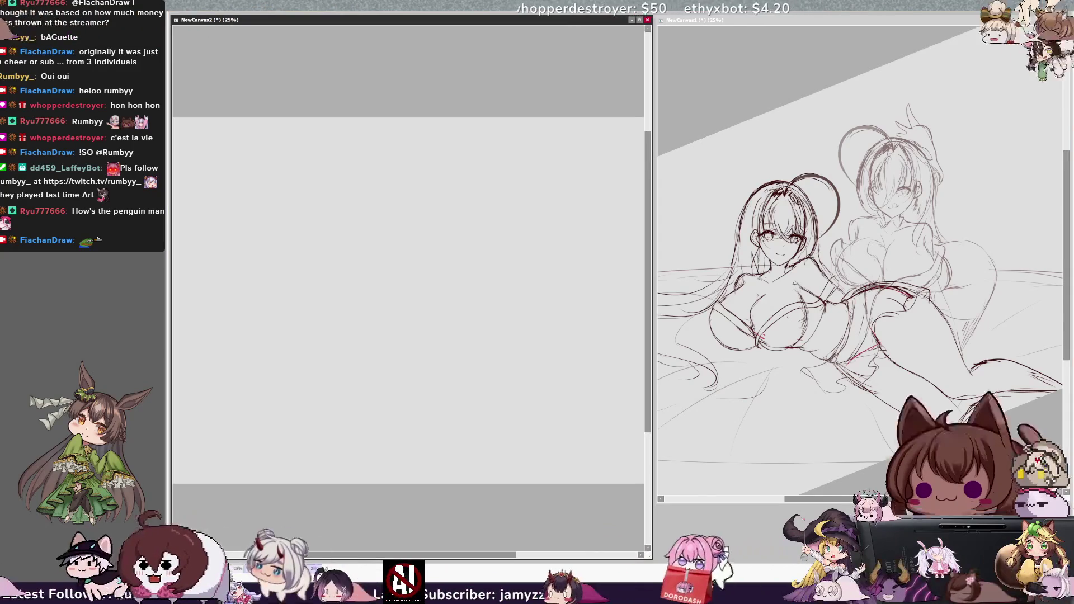
# Widen the NewCanvas2 window, place a first short stroke, and tilt the view slightly counter-clockwise.
pyautogui.moveTo(652, 279); pyautogui.dragTo(689, 280)
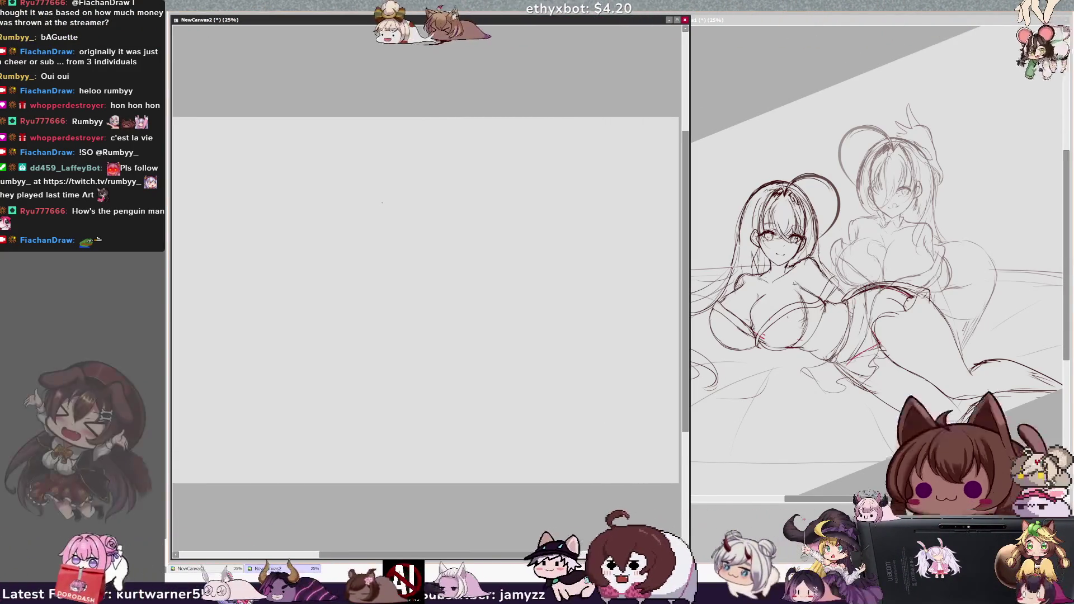
pyautogui.moveTo(506, 195); pyautogui.dragTo(505, 220)
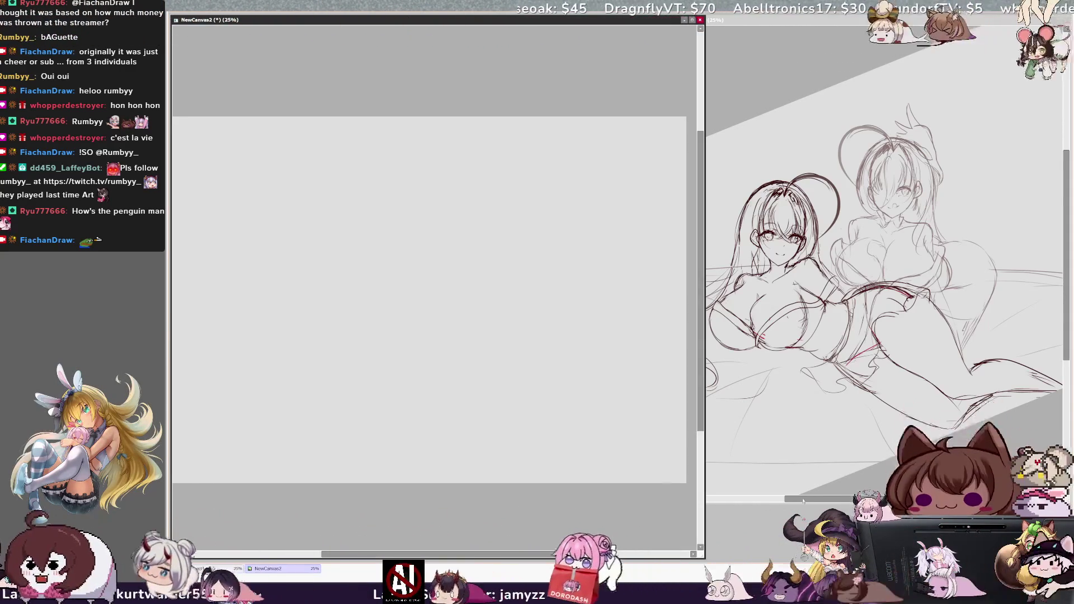
pyautogui.click(267, 569)
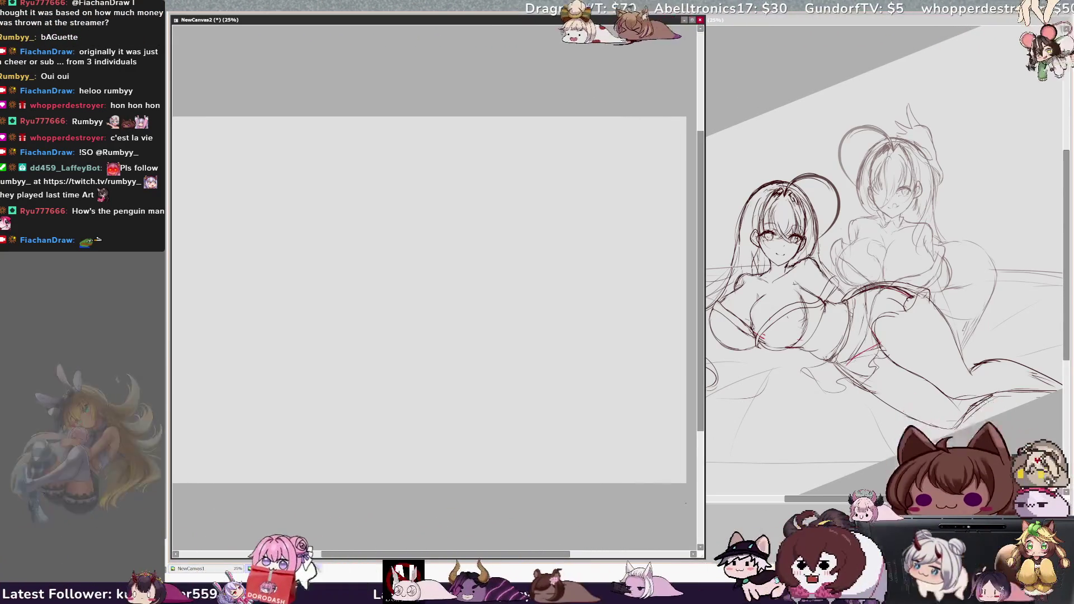
pyautogui.press('Delete')
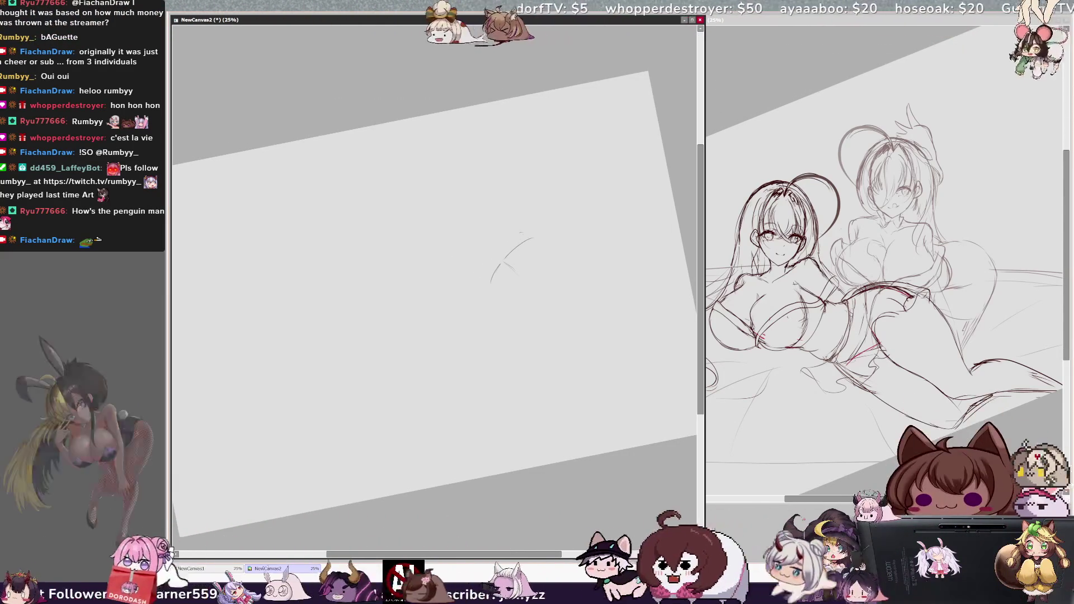
# Sketch a few short loose curves near the middle of the page, extending downward.
pyautogui.moveTo(500, 241); pyautogui.dragTo(517, 228)
pyautogui.moveTo(488, 262); pyautogui.dragTo(506, 231)
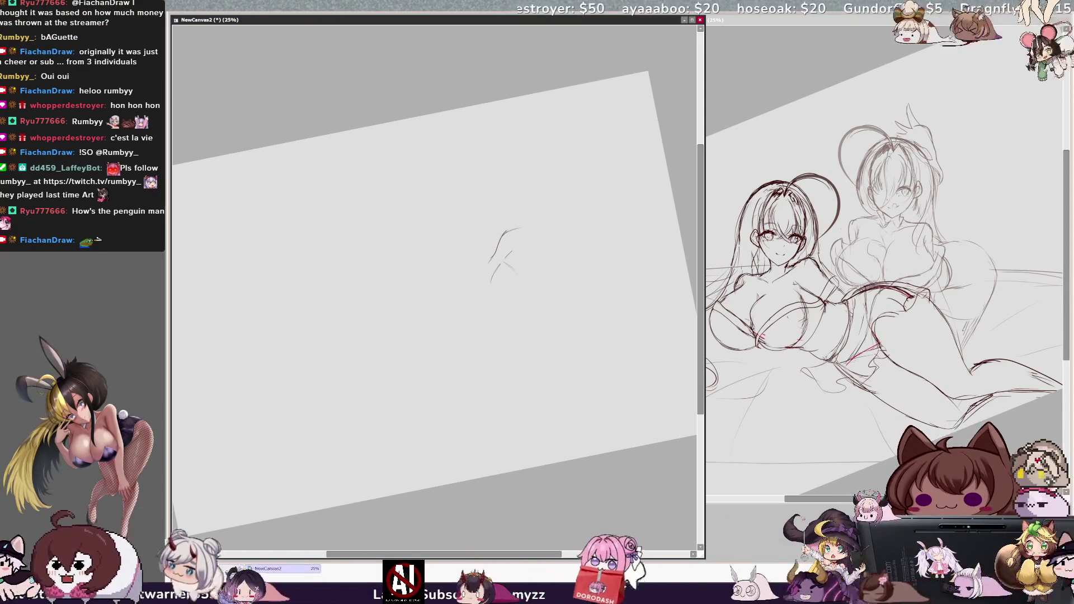
pyautogui.moveTo(507, 234); pyautogui.dragTo(489, 262)
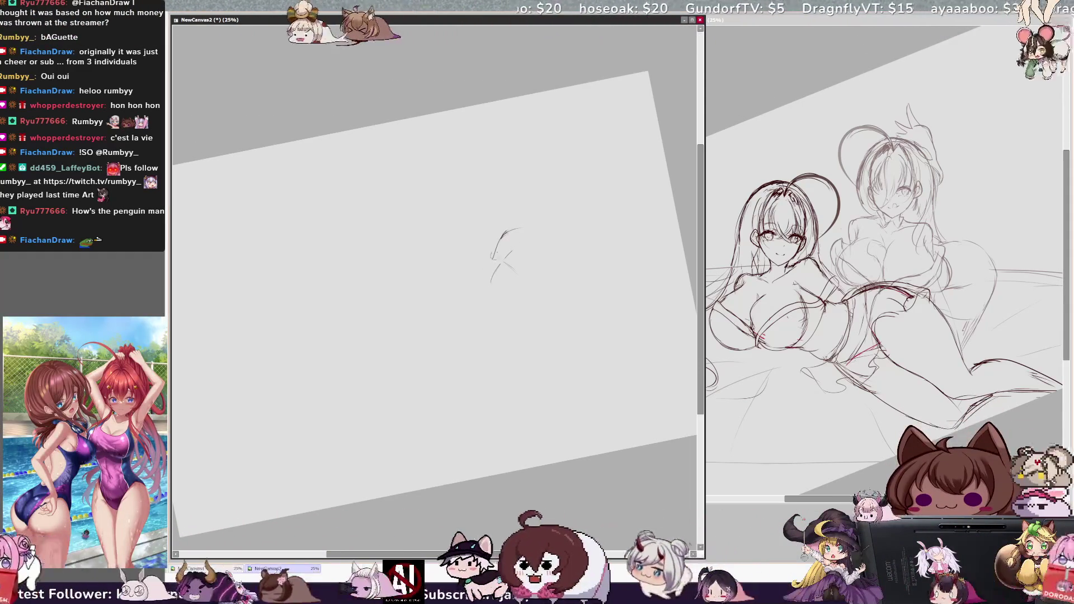
pyautogui.moveTo(490, 268); pyautogui.dragTo(491, 288)
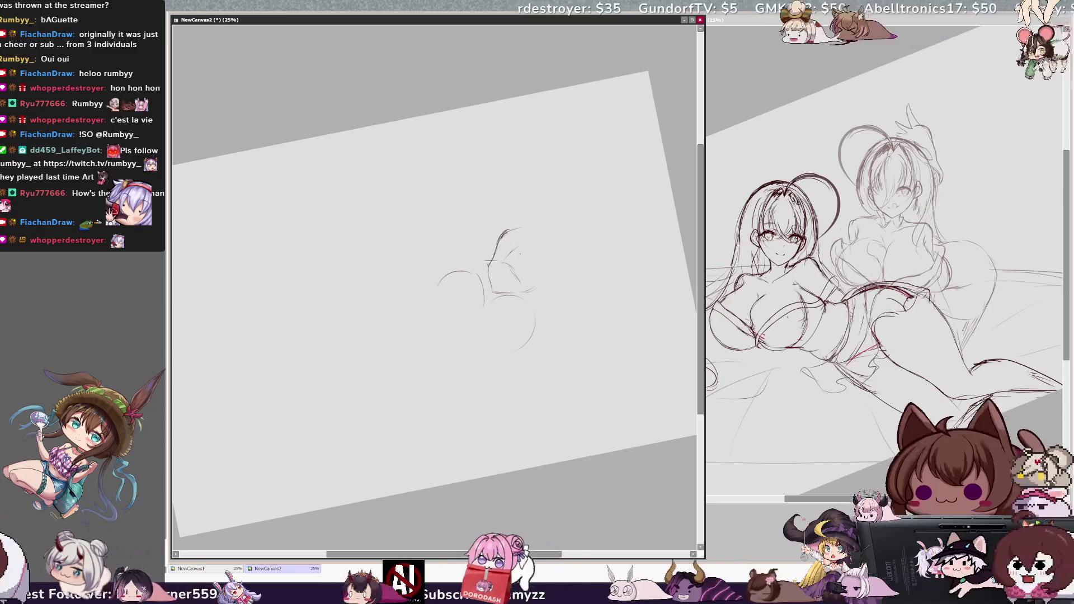
# Add a curve on the left and redraw the top curve, undoing strokes that missed.
pyautogui.moveTo(462, 234)
pyautogui.mouseDown()
pyautogui.moveTo(404, 267)
pyautogui.moveTo(435, 295)
pyautogui.mouseUp()
pyautogui.hotkey('ctrl', 'z')
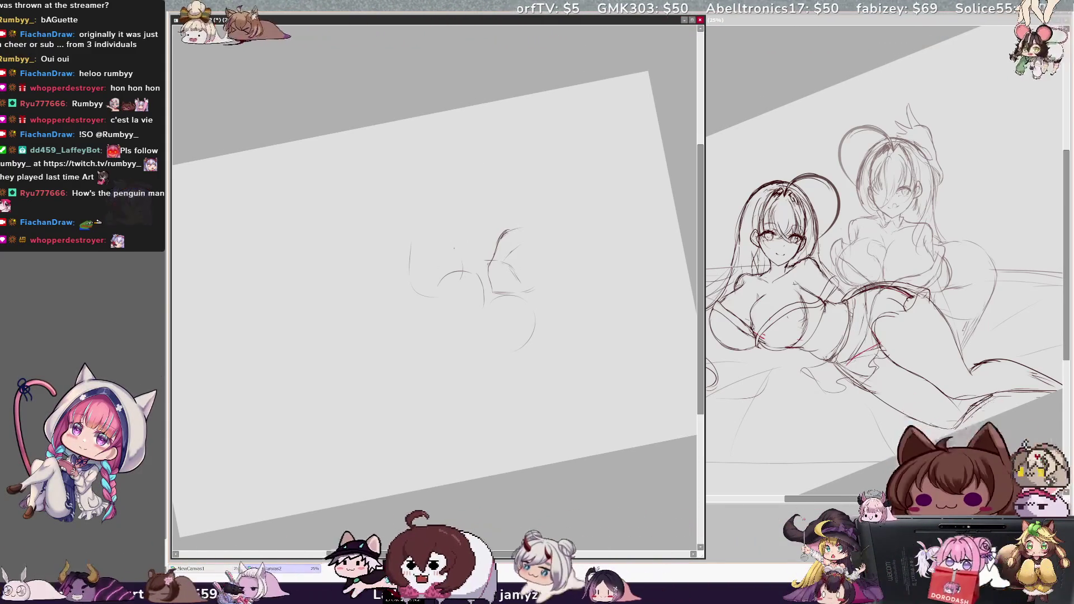
pyautogui.moveTo(432, 232); pyautogui.dragTo(459, 263)
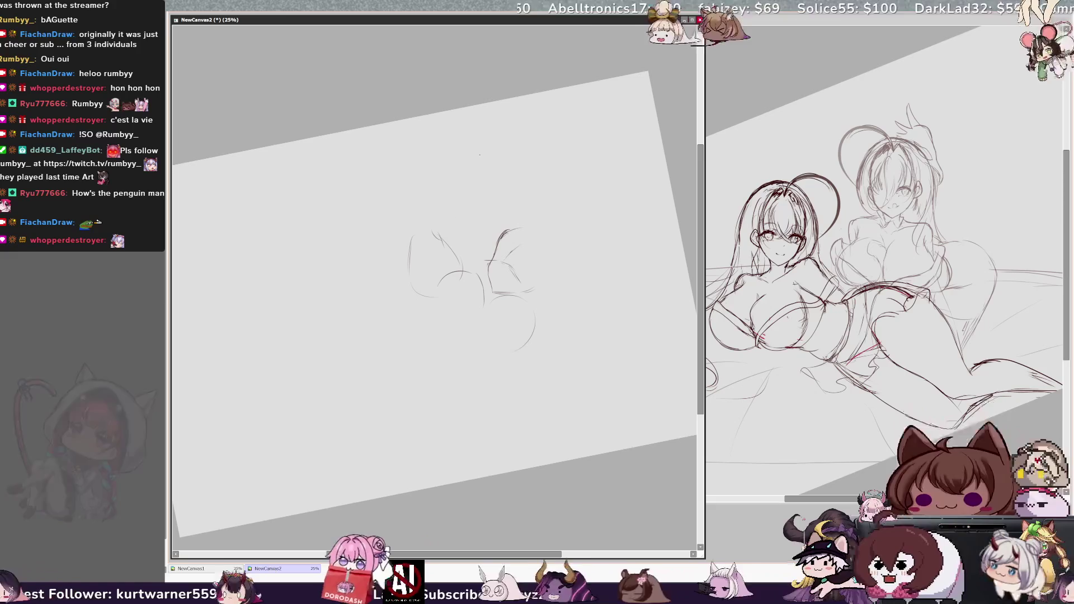
pyautogui.hotkey('ctrl', 'z')
pyautogui.moveTo(483, 172)
pyautogui.mouseDown()
pyautogui.moveTo(454, 213)
pyautogui.moveTo(473, 215)
pyautogui.mouseUp()
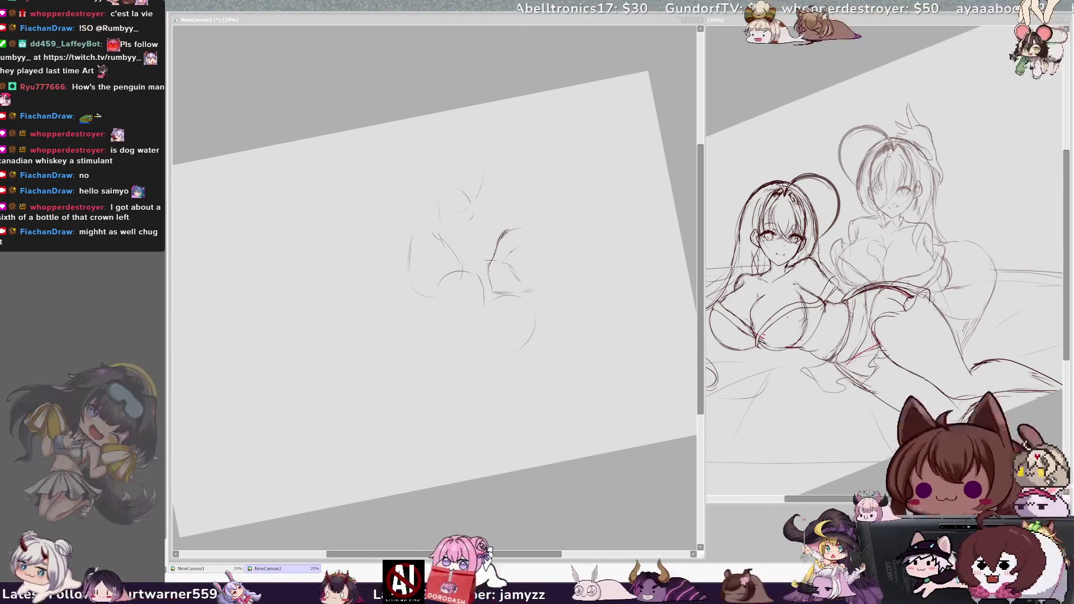
# Add loose strokes above the sketch, ending with a curve rising to the upper left.
pyautogui.click(446, 352)
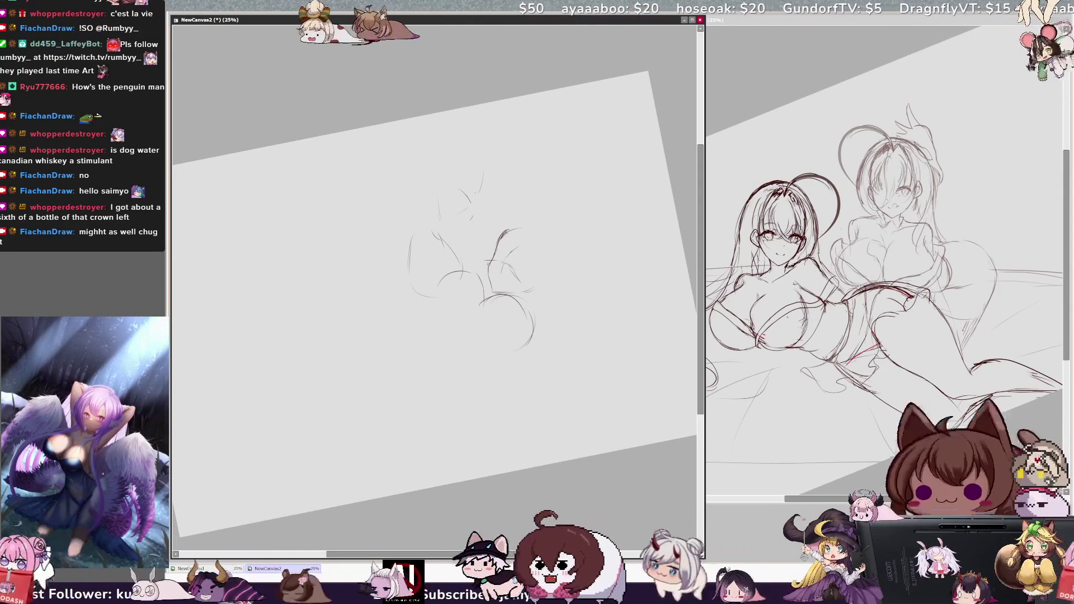
pyautogui.moveTo(470, 202); pyautogui.dragTo(480, 214)
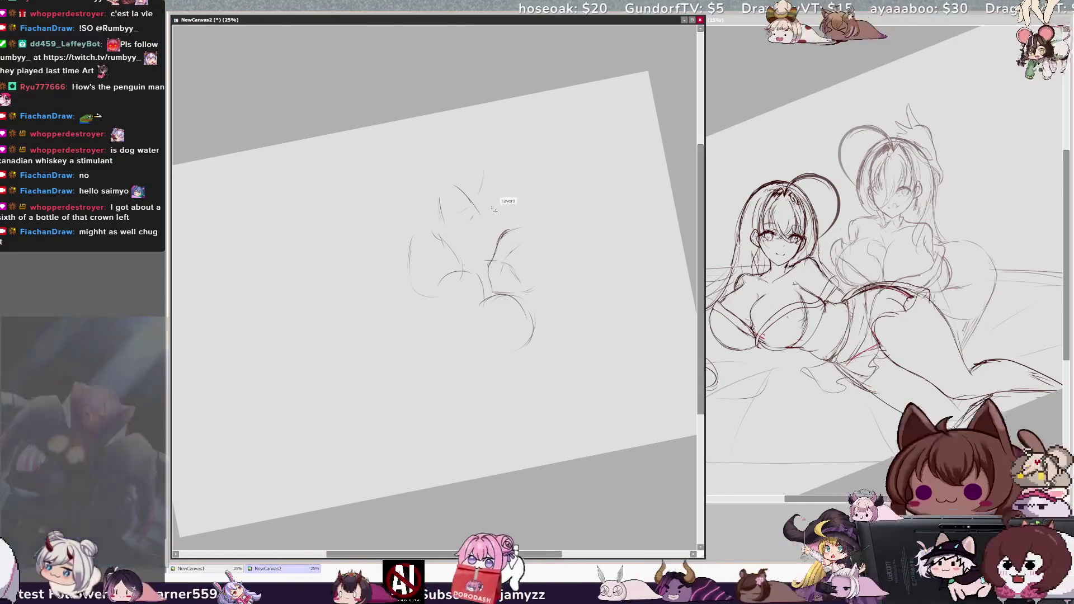
pyautogui.hotkey('ctrl', 'z')
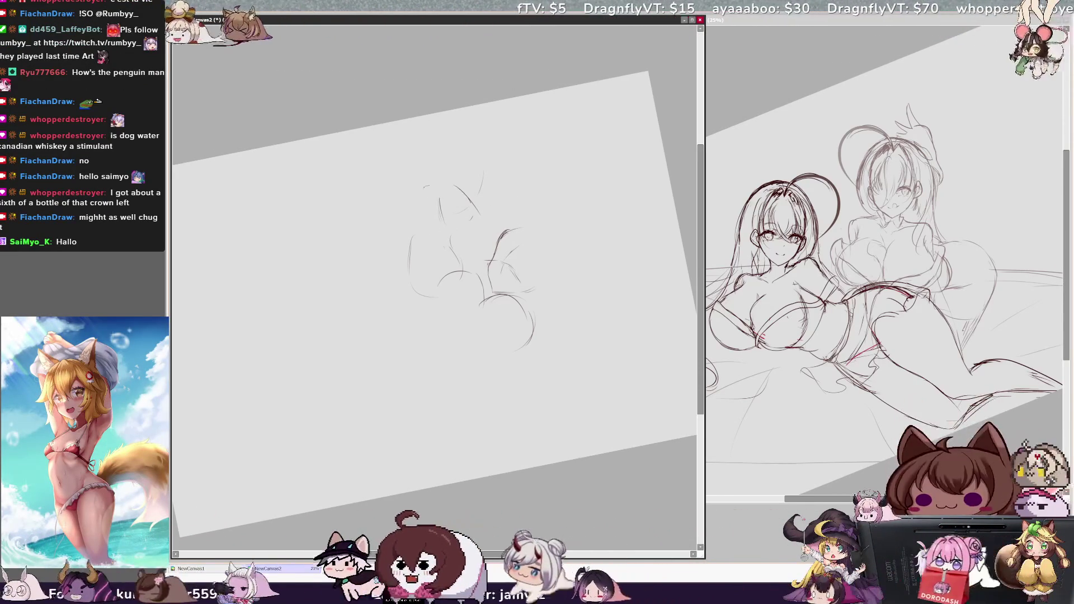
pyautogui.moveTo(425, 188); pyautogui.dragTo(442, 210)
pyautogui.moveTo(433, 212); pyautogui.dragTo(412, 222)
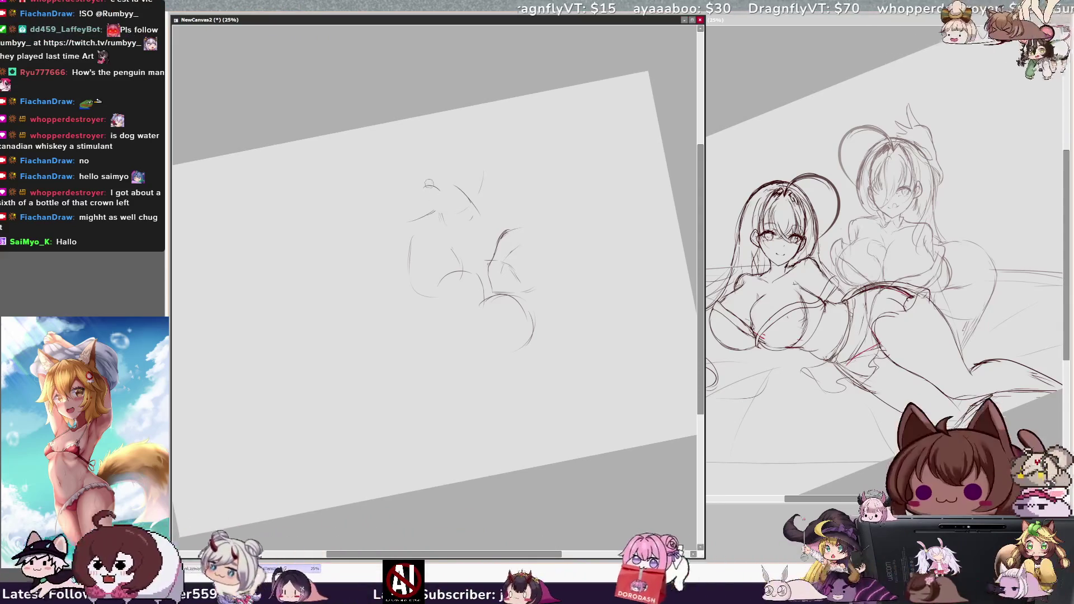
pyautogui.moveTo(406, 204)
pyautogui.mouseDown()
pyautogui.moveTo(431, 186)
pyautogui.moveTo(395, 216)
pyautogui.moveTo(447, 206)
pyautogui.moveTo(390, 224)
pyautogui.mouseUp()
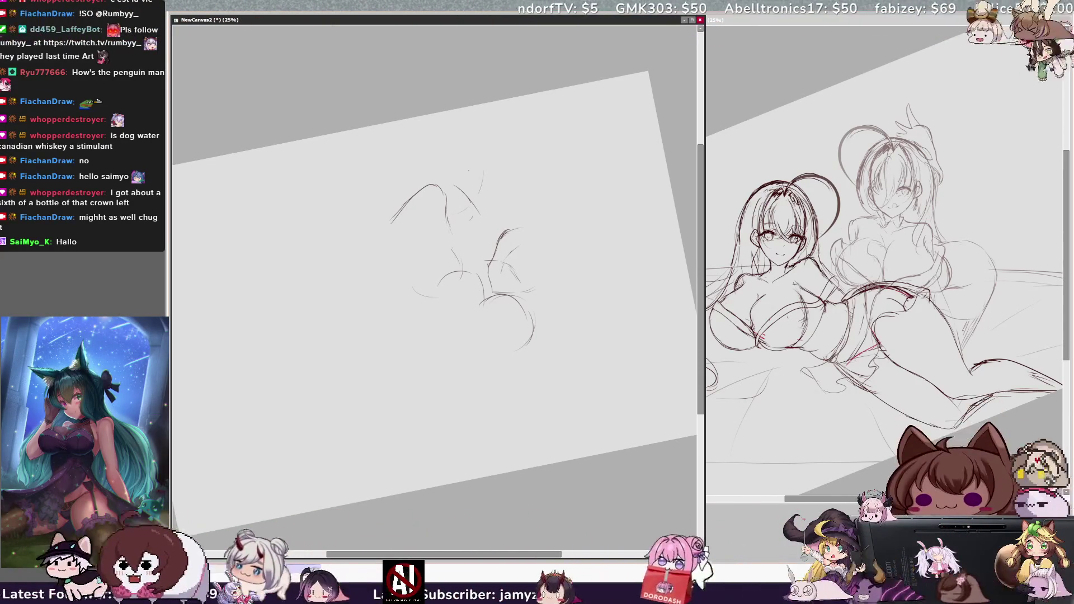
# Add a small stroke and a long curve sweeping left, then undo the stray one.
pyautogui.moveTo(423, 226); pyautogui.dragTo(392, 196)
pyautogui.moveTo(373, 210)
pyautogui.mouseDown()
pyautogui.moveTo(430, 219)
pyautogui.moveTo(405, 196)
pyautogui.moveTo(356, 215)
pyautogui.moveTo(421, 223)
pyautogui.moveTo(405, 277)
pyautogui.moveTo(424, 298)
pyautogui.moveTo(459, 279)
pyautogui.mouseUp()
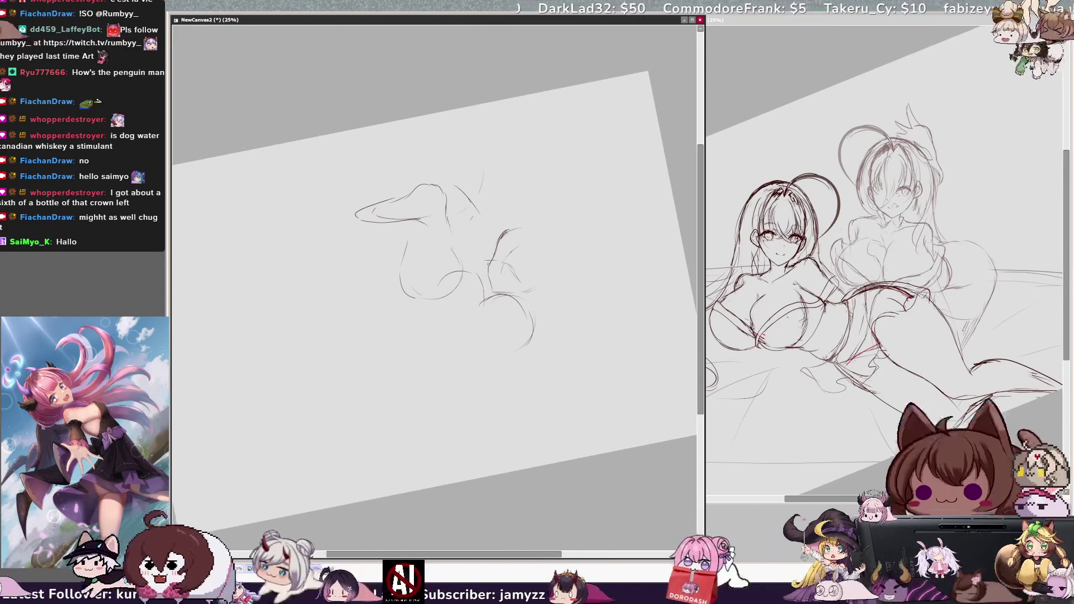
pyautogui.hotkey('ctrl', 'z')
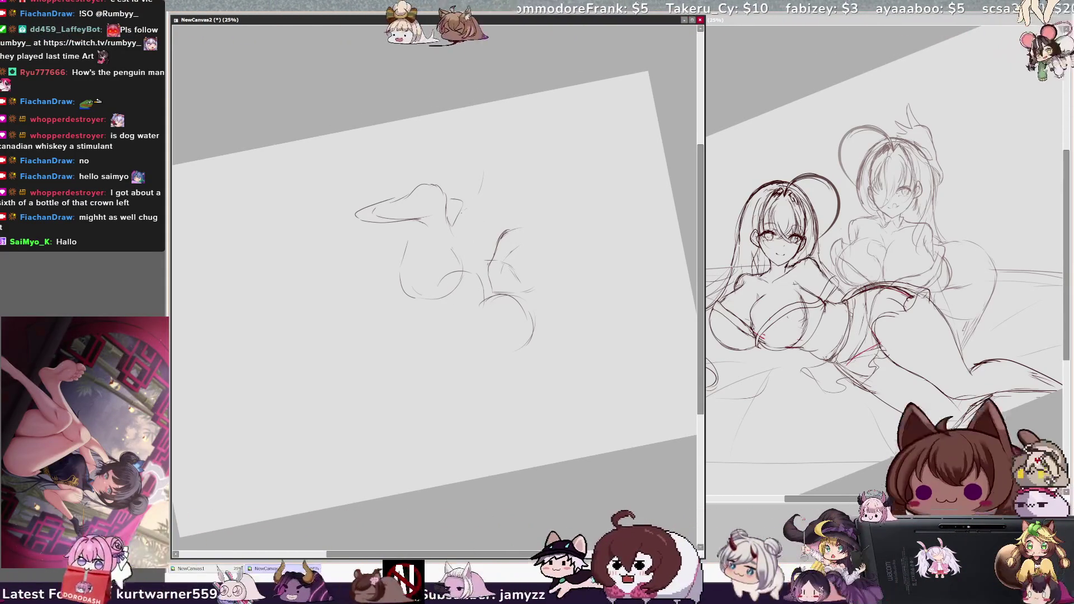
# Draw strokes down the right side, an arc across the top, and contours at the lower left.
pyautogui.moveTo(501, 165)
pyautogui.mouseDown()
pyautogui.moveTo(491, 195)
pyautogui.moveTo(517, 291)
pyautogui.mouseUp()
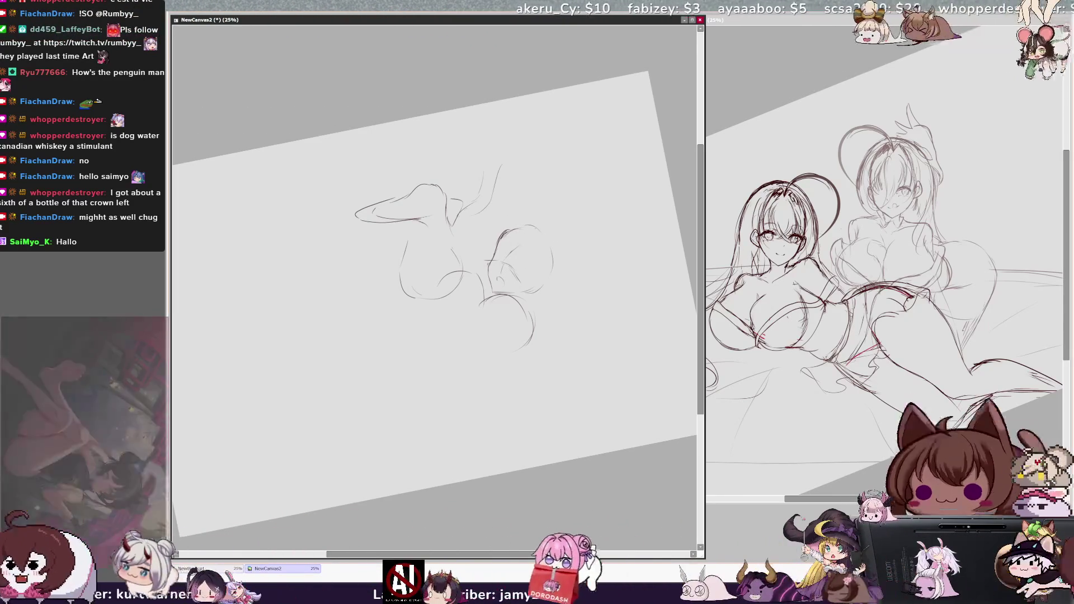
pyautogui.moveTo(504, 211); pyautogui.dragTo(538, 229)
pyautogui.moveTo(476, 147); pyautogui.dragTo(520, 143)
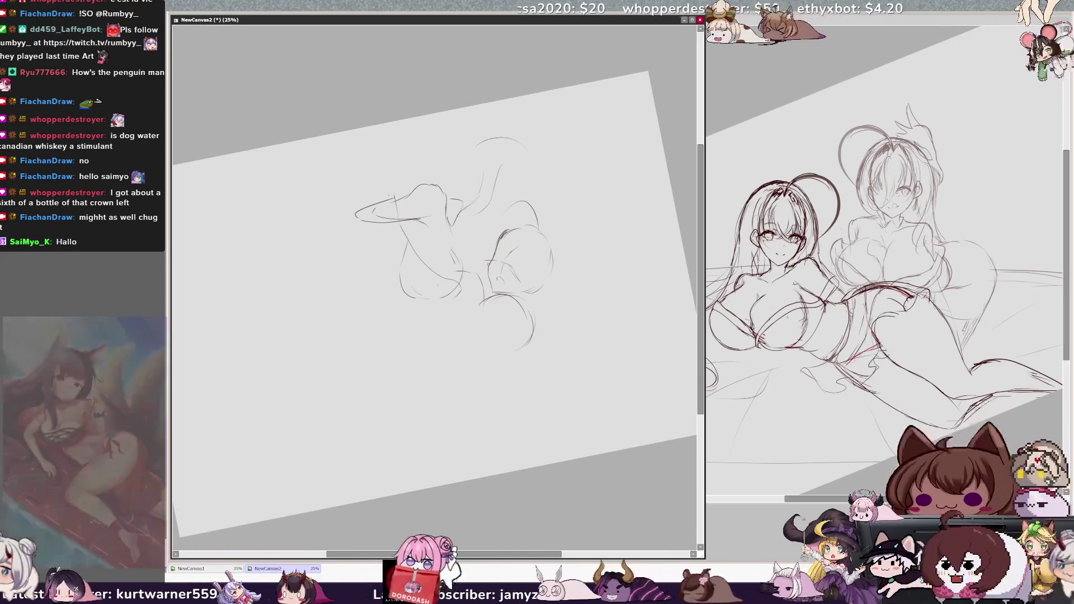
pyautogui.moveTo(415, 272); pyautogui.dragTo(451, 295)
pyautogui.moveTo(401, 258); pyautogui.dragTo(396, 285)
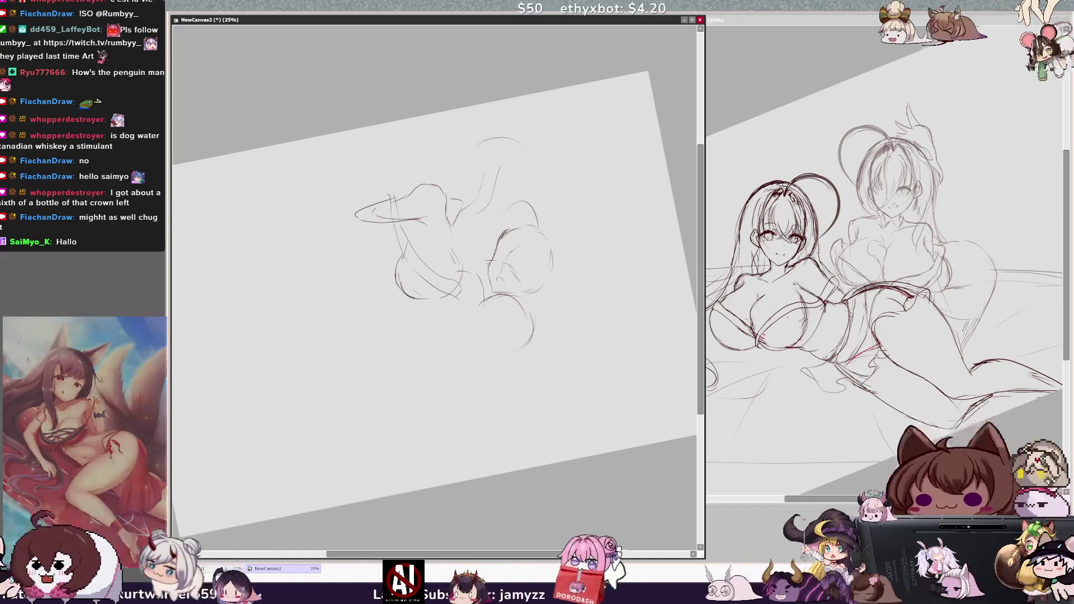